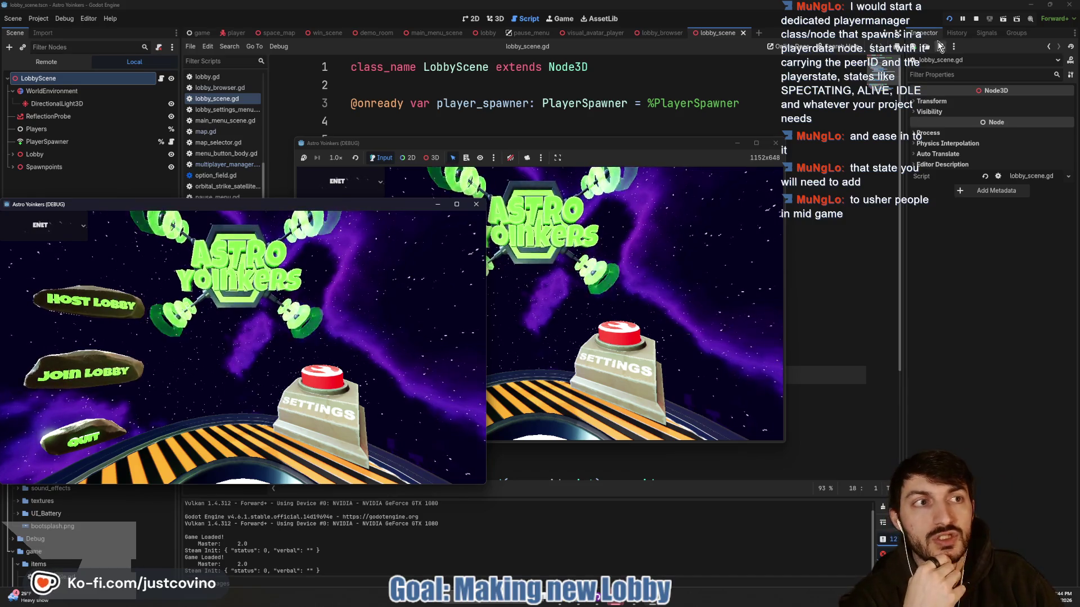
Close the running game windows and open a fresh empty scene tab.
key(F8)
key(ctrl+n)
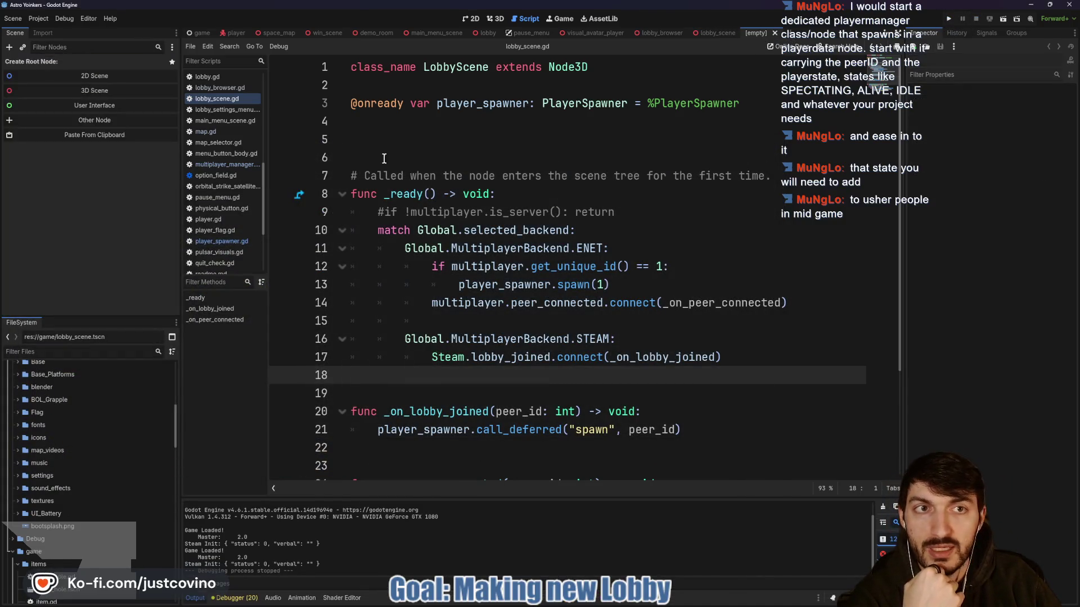
Create a plain Node as the scene root and rename it PlayerManager.
click(99, 121)
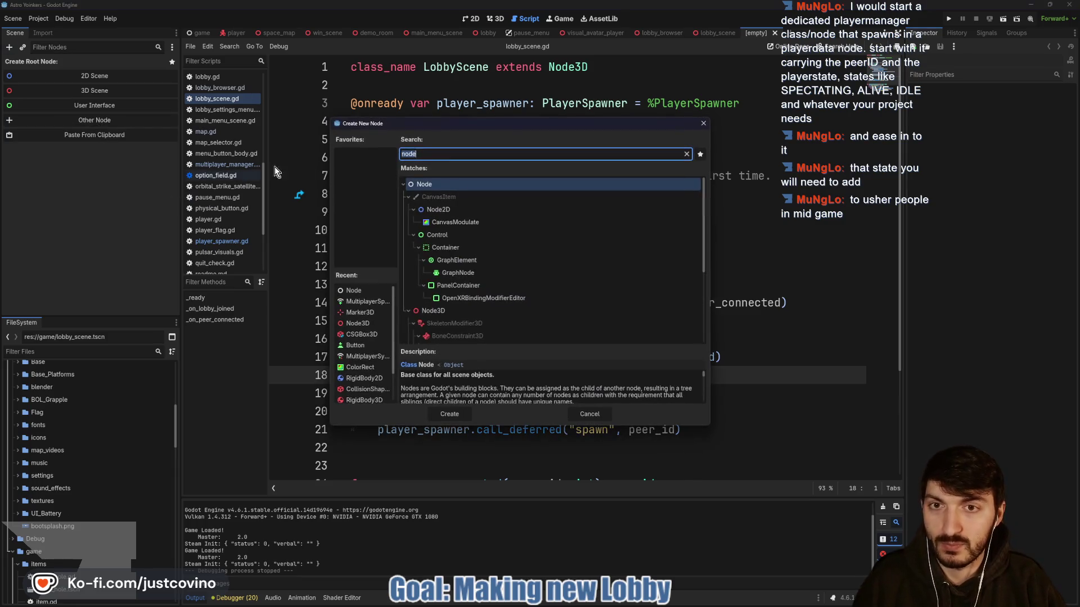
click(449, 414)
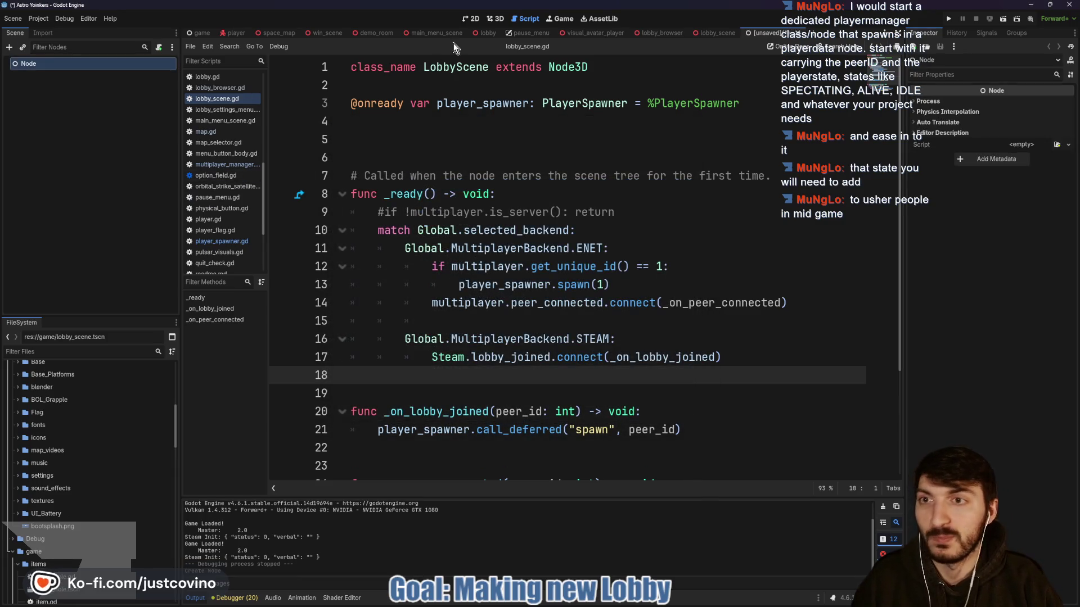
click(491, 19)
double_click(66, 62)
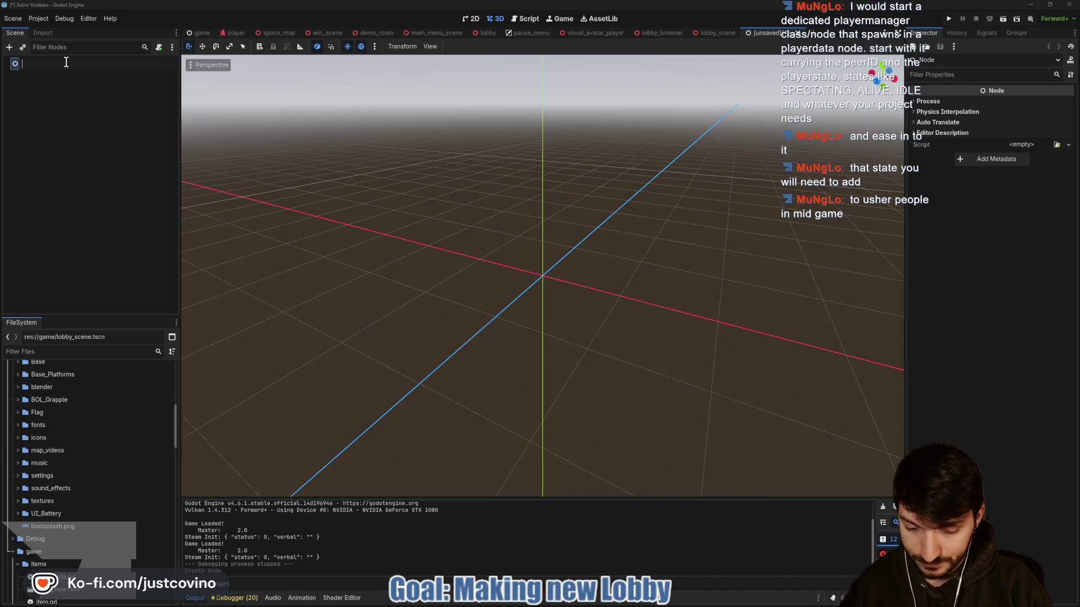
text(yer)
key(BackSpace)
key(BackSpace)
key(BackSpace)
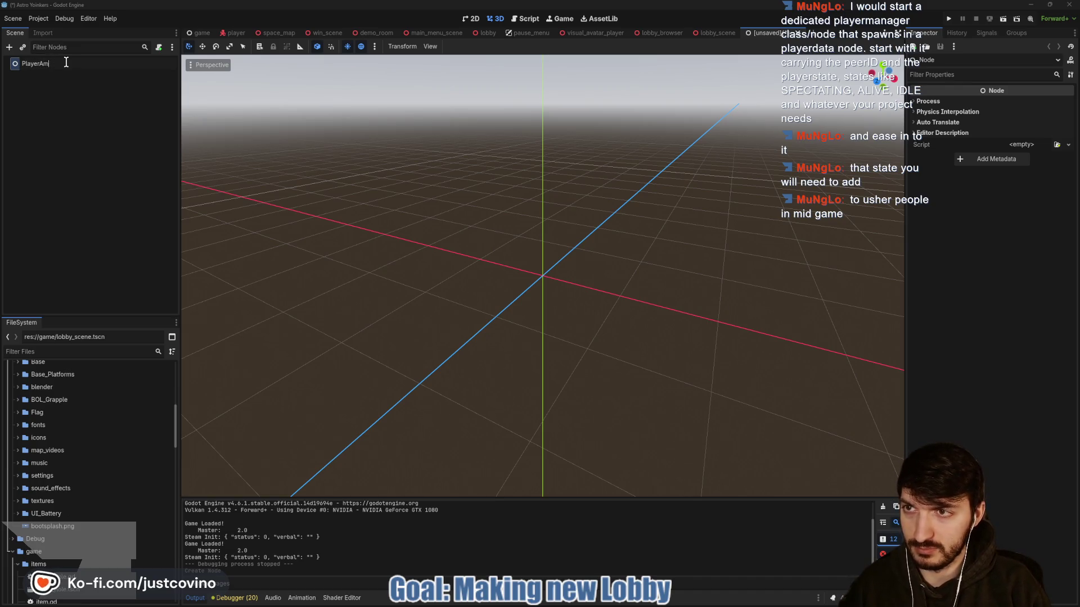
text(Manager)
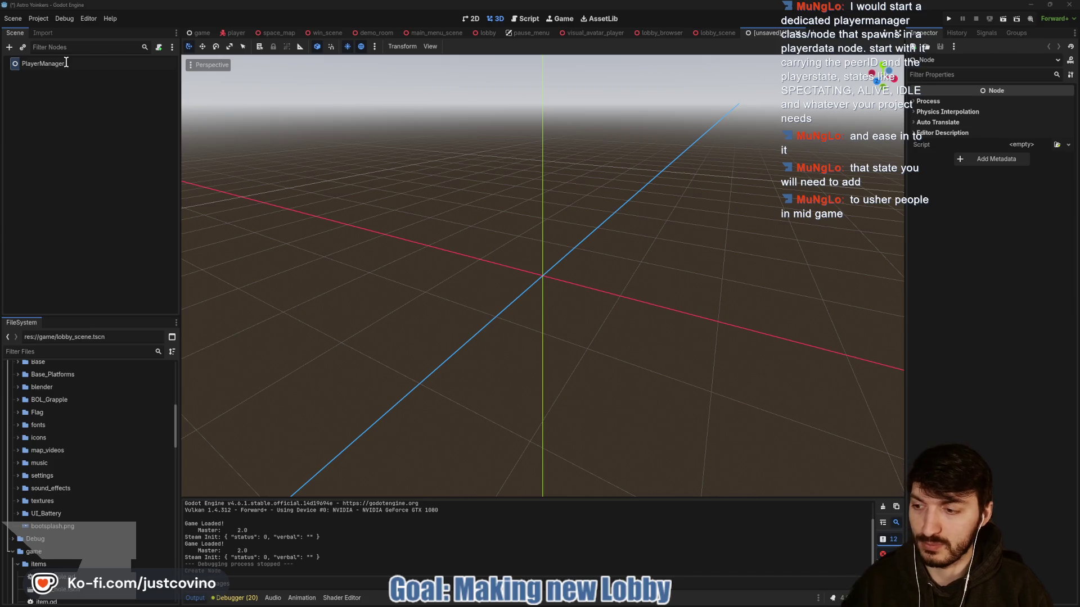
key(Return)
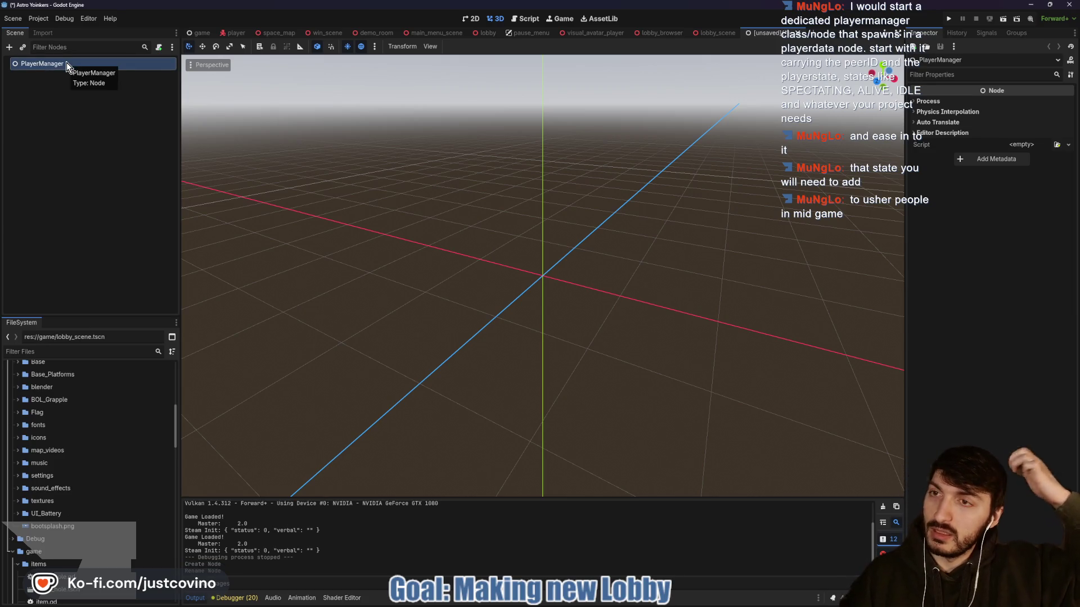
Attach a new player_manager.gd script, saved in a new res://game/Multiplayer folder.
click(159, 47)
click(630, 284)
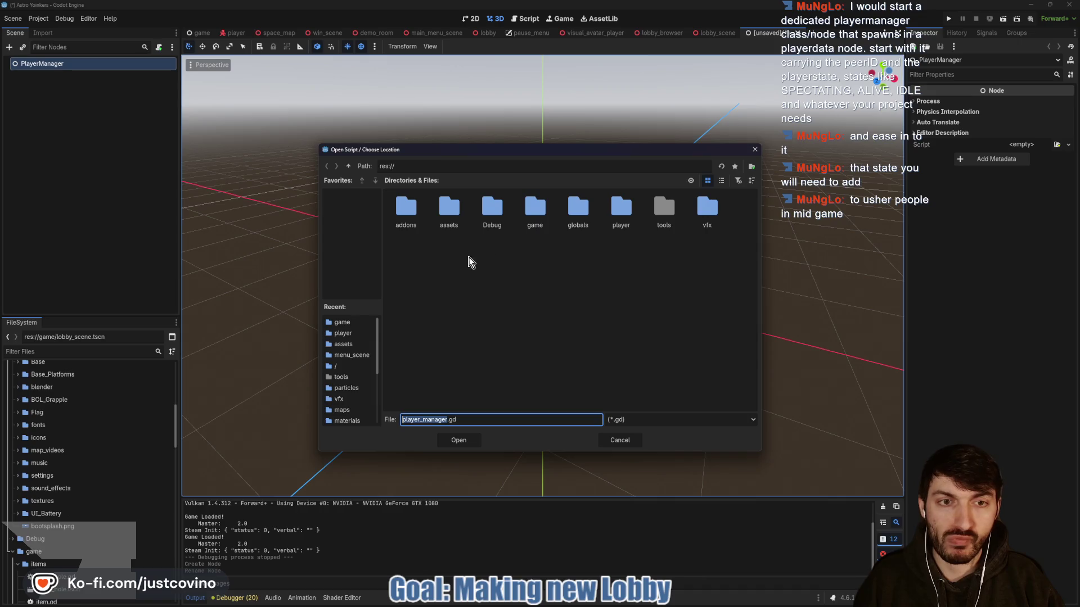
double_click(531, 208)
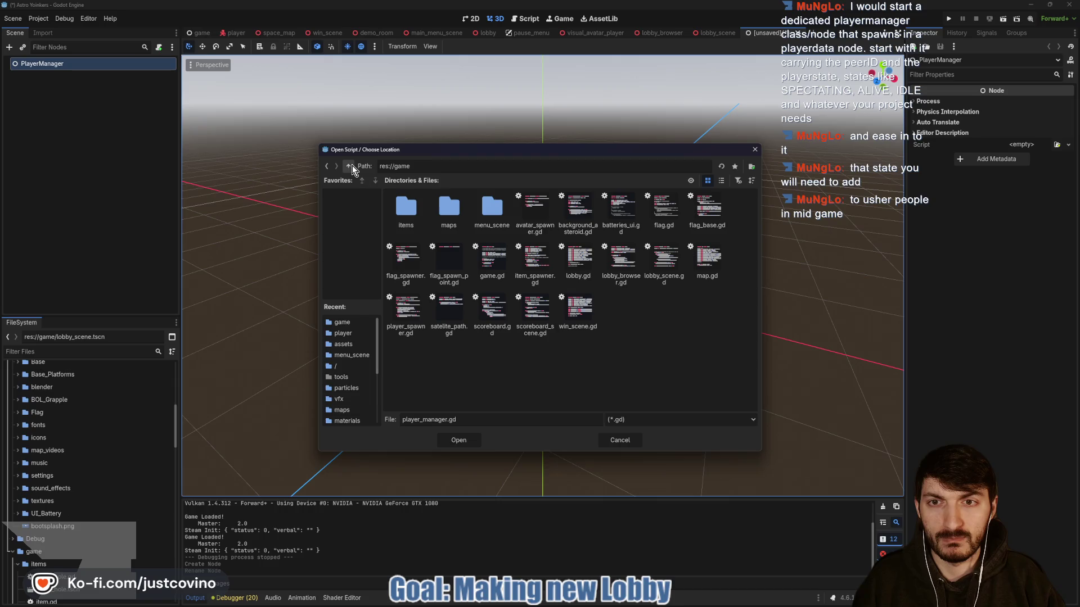
right_click(426, 364)
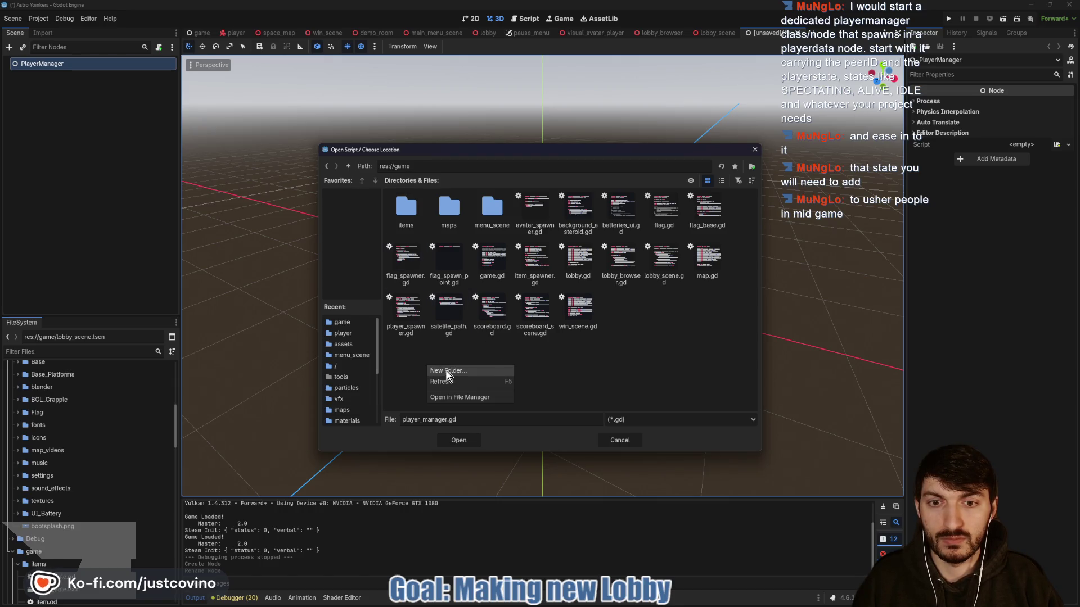
click(447, 371)
text(Multiplayer)
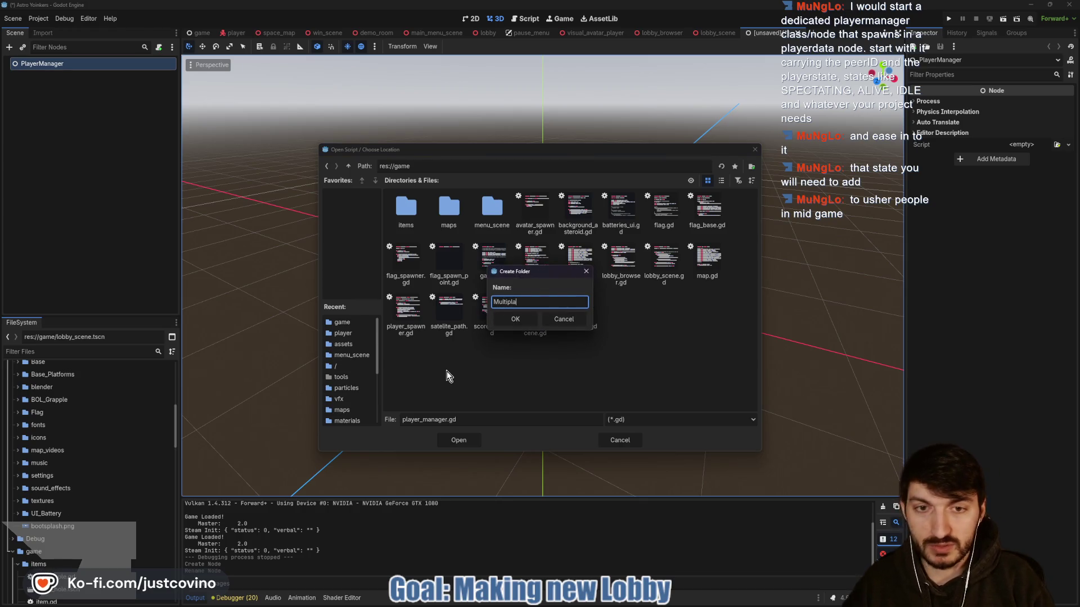
click(515, 319)
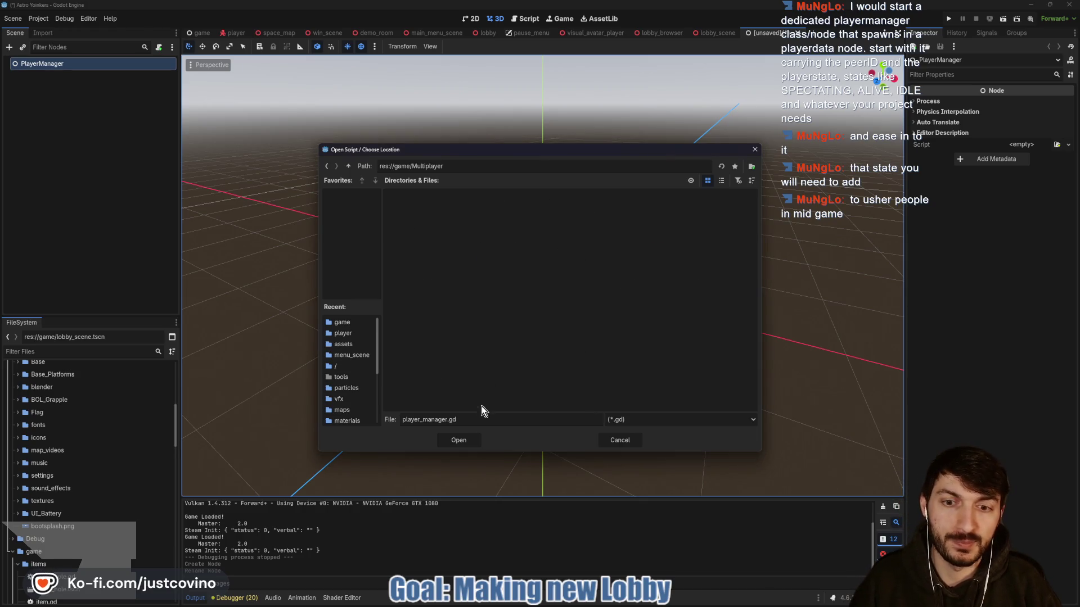
click(471, 441)
click(499, 381)
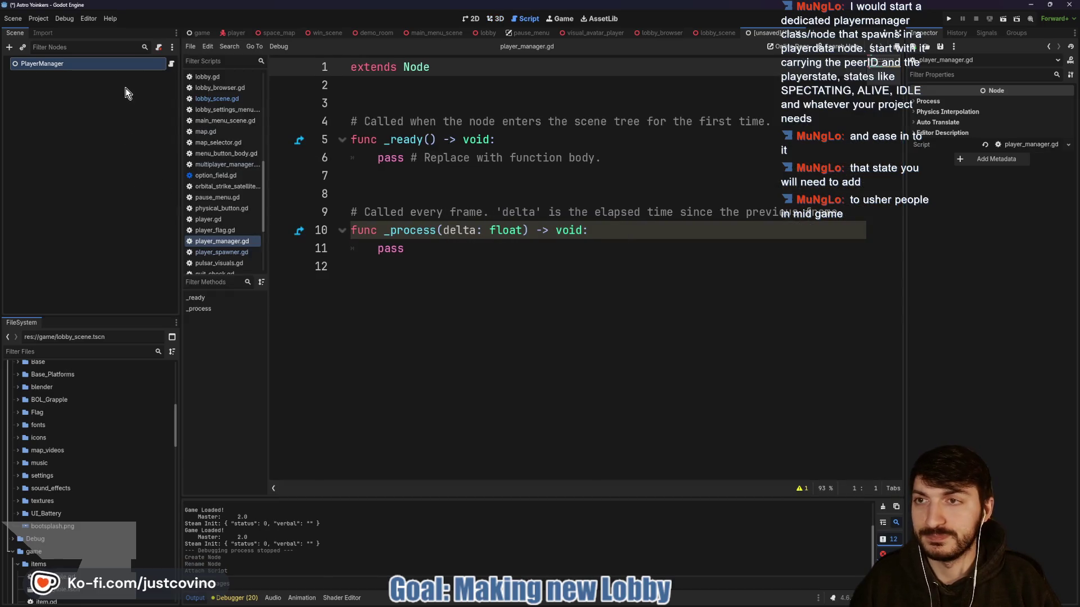
Add 'class_name PlayerManager' at the top of line 1, before extends Node.
text(class_)
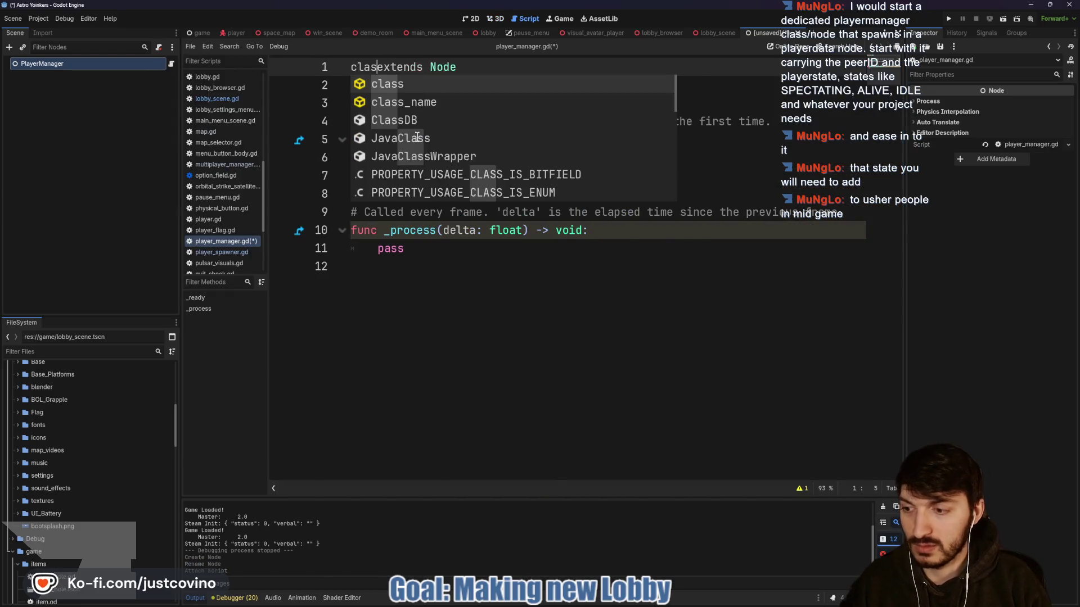
key(Return)
text(PlayerMana)
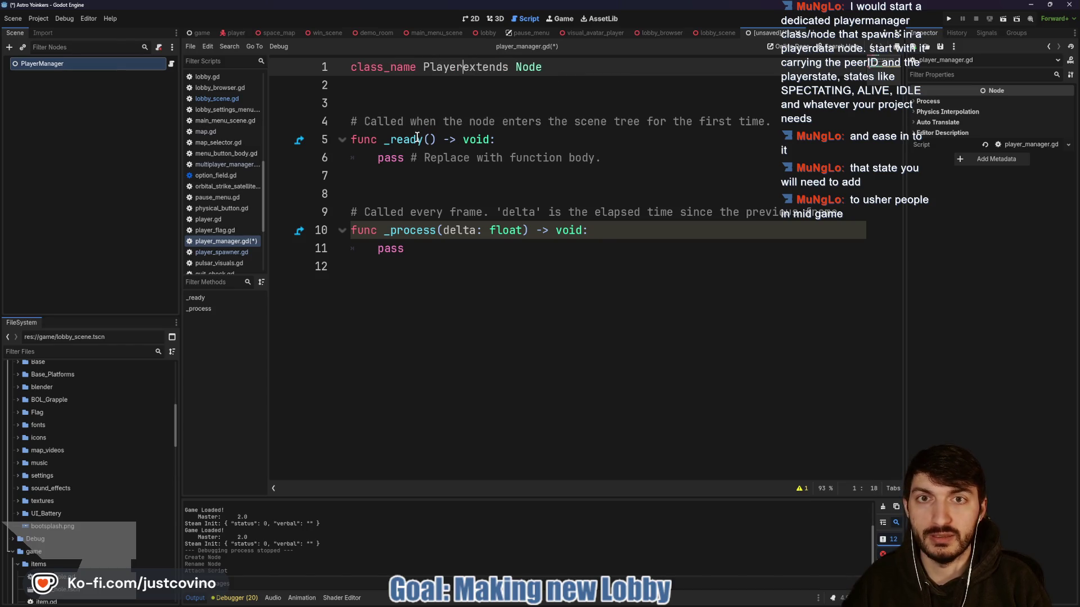
text(ger)
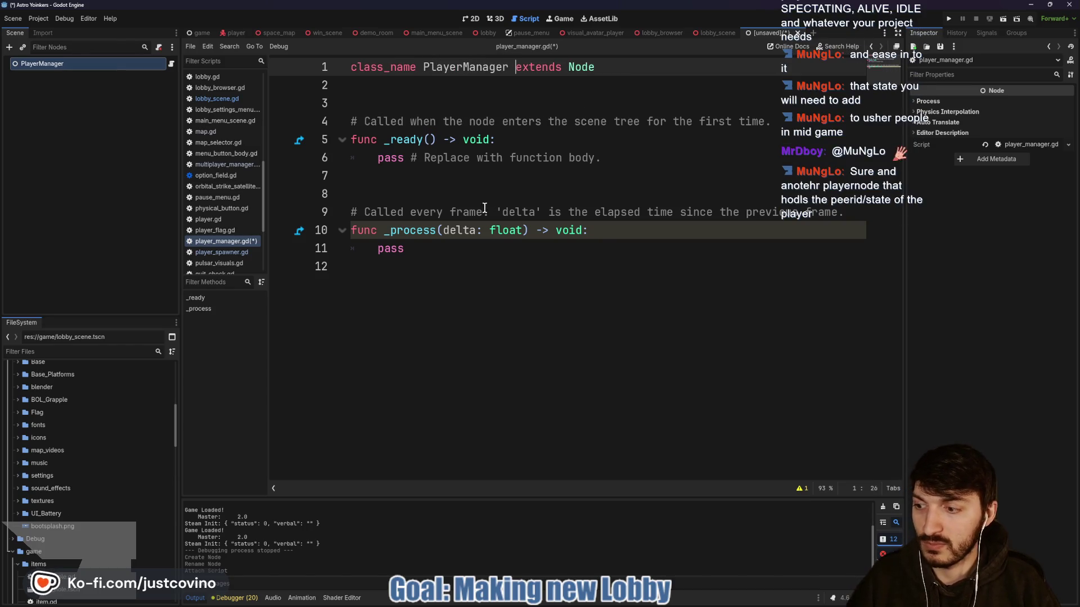
drag(439, 250, 319, 119)
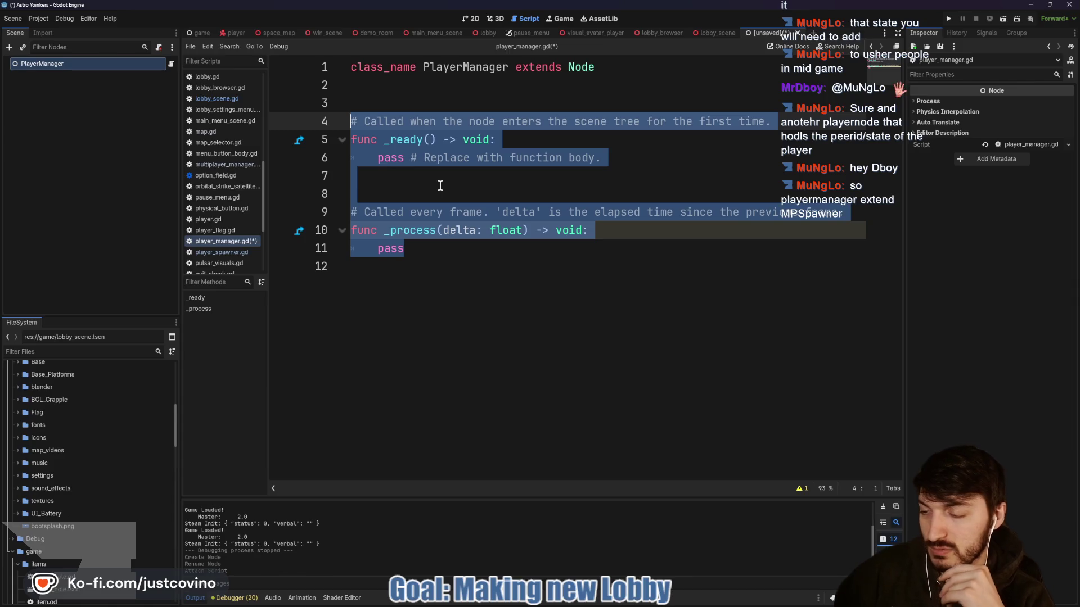
Change the PlayerManager node's type to MultiplayerSpawner.
right_click(62, 65)
click(107, 219)
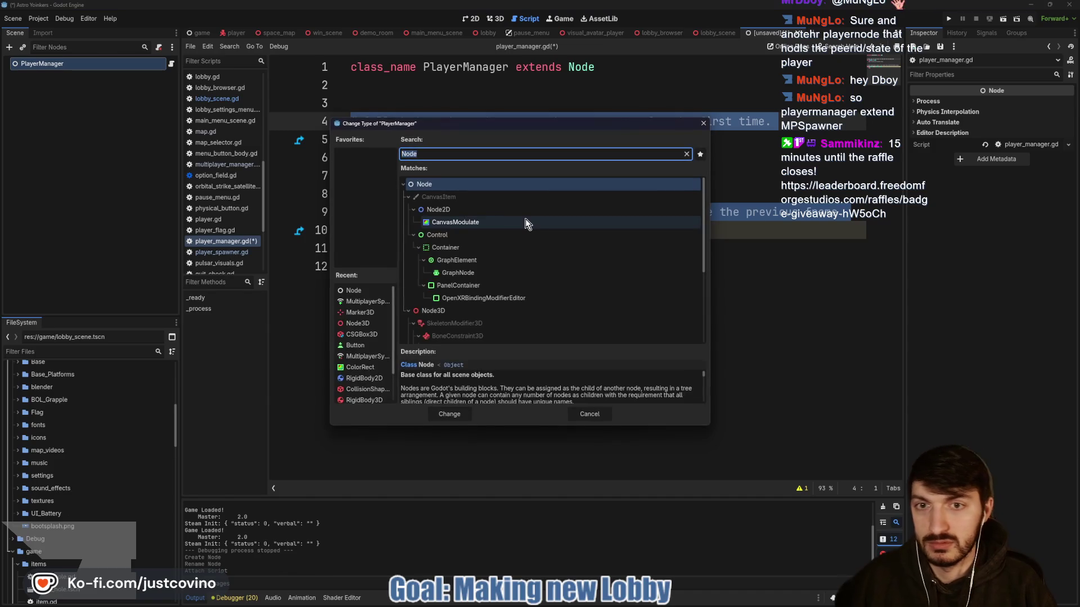
text(multiplaye)
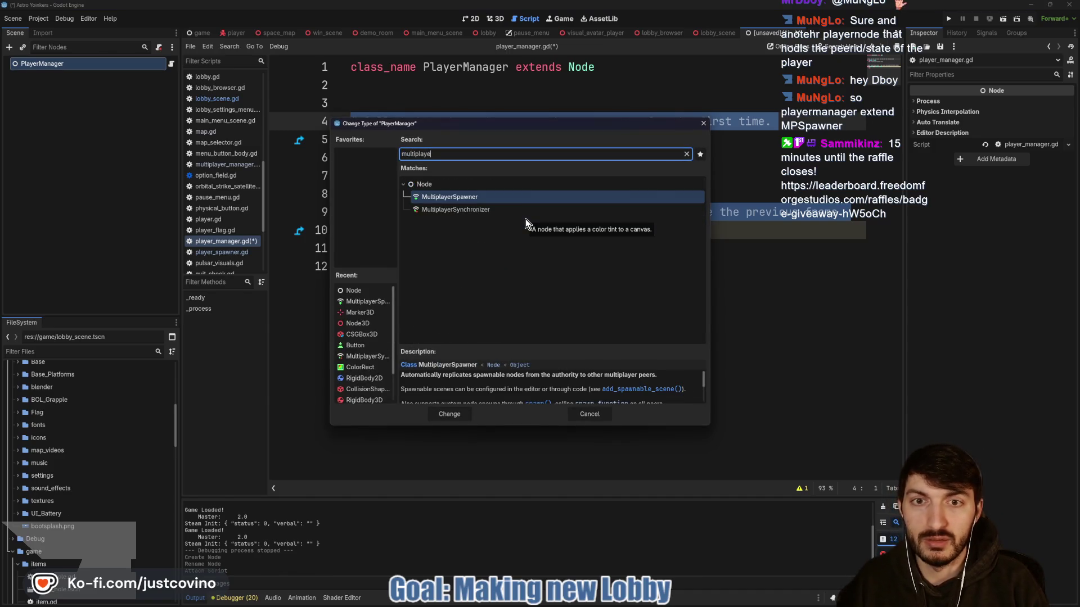
click(448, 414)
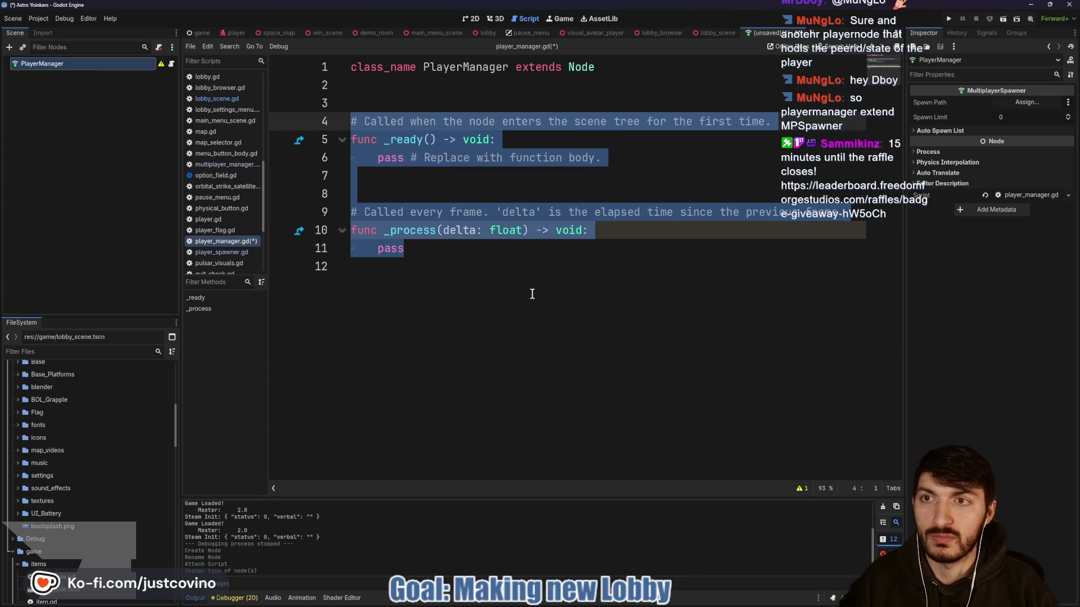
Make the script extend MultiplayerSpawner and delete the _ready and _process stubs.
click(463, 249)
drag(595, 67, 565, 65)
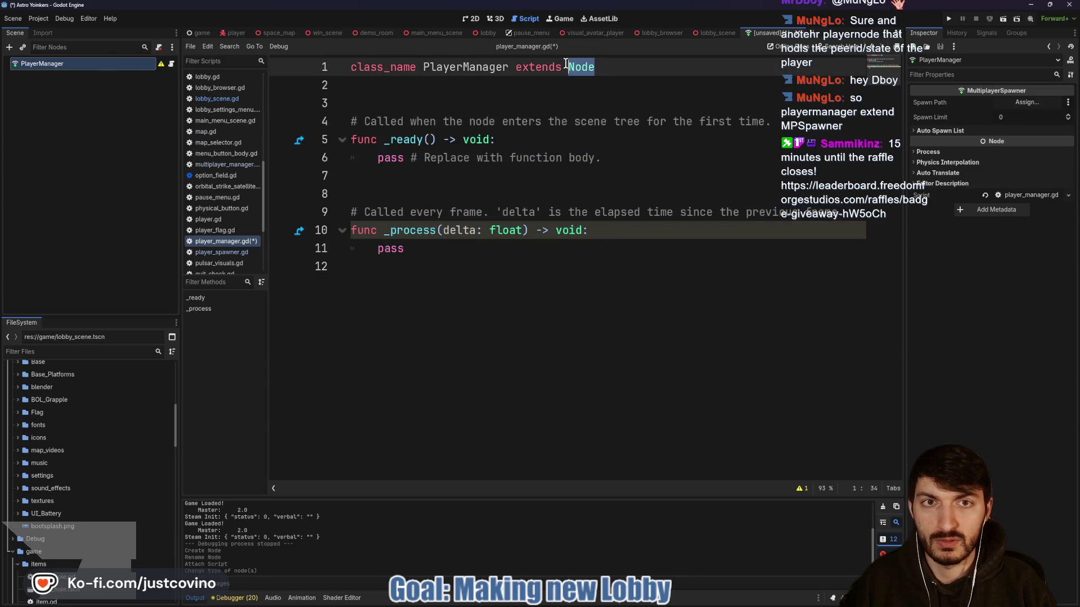
text(MultiplayerS)
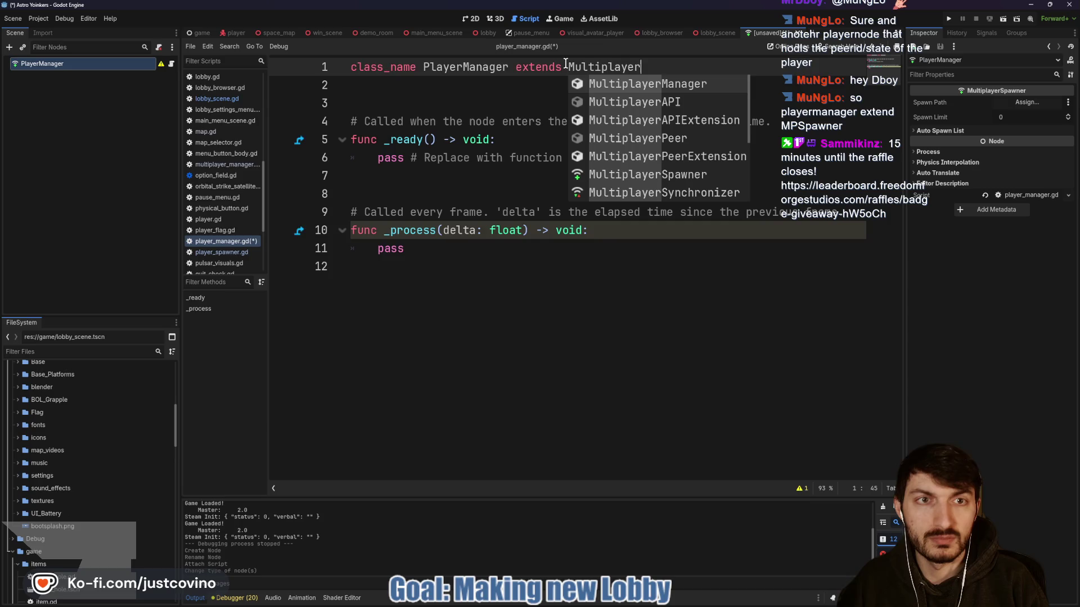
key(Return)
mouse_move(413, 248)
mouse_down()
mouse_move(348, 212)
mouse_move(329, 124)
mouse_up()
key(BackSpace)
key(Return)
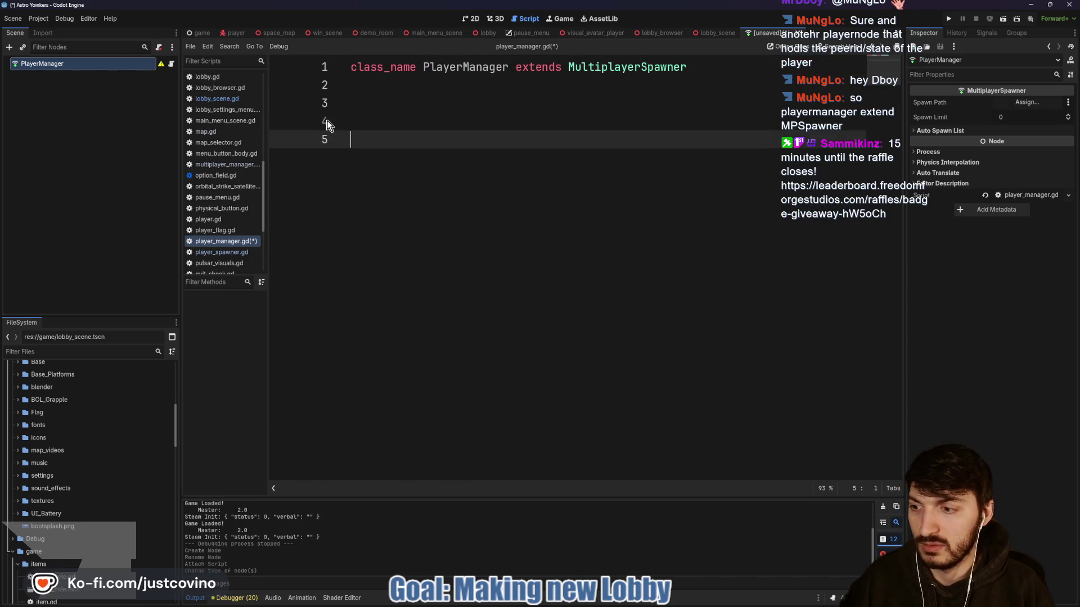
Save the scene as player_manager.tscn in the game/Multiplayer folder.
key(ctrl+s)
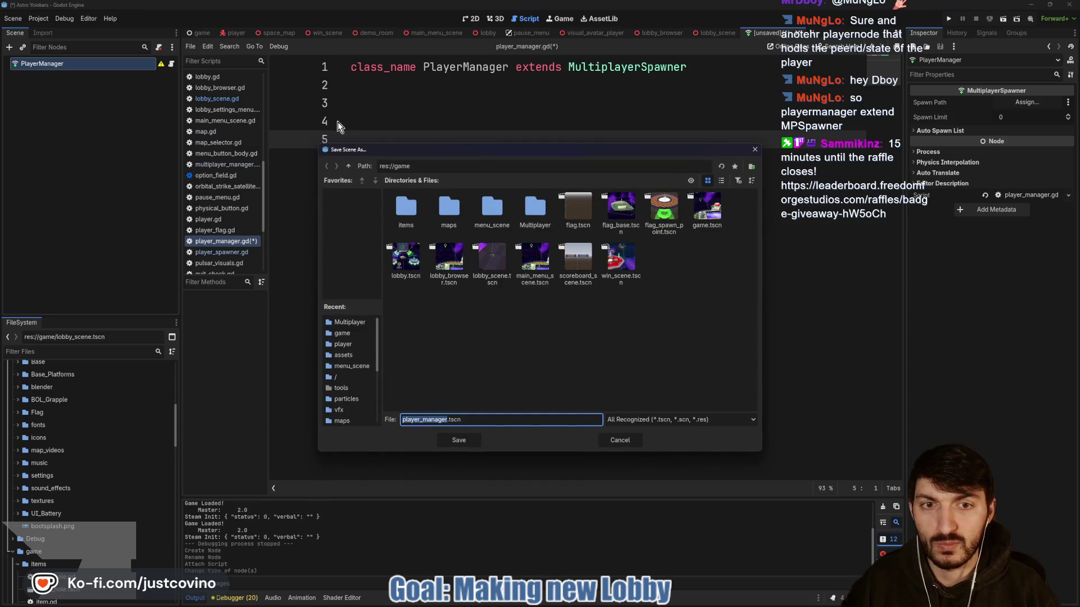
double_click(534, 208)
click(475, 439)
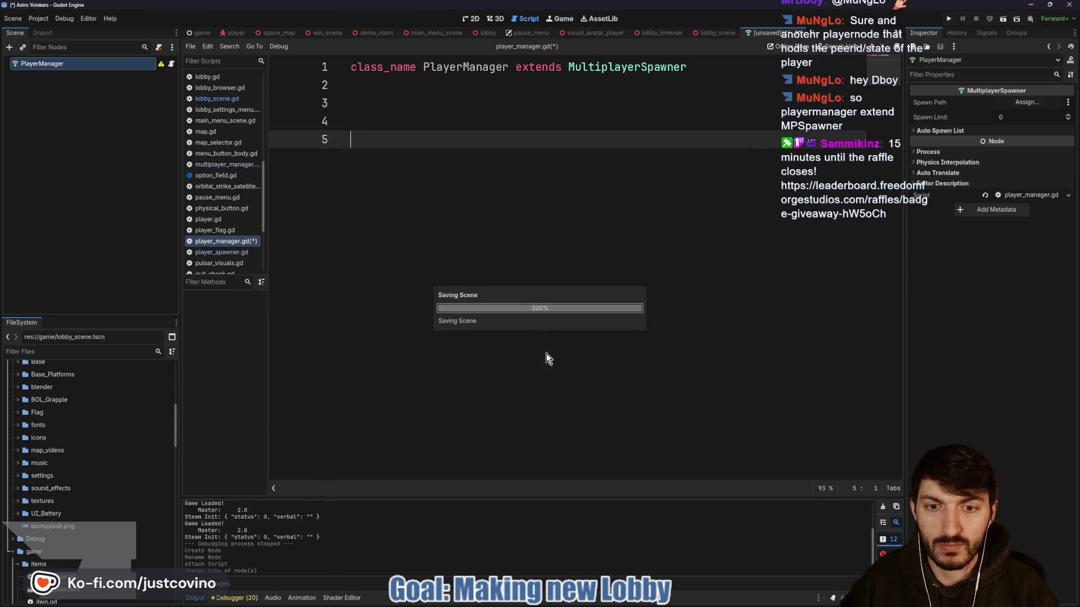
key(BackSpace)
key(BackSpace)
key(BackSpace)
Add a new empty line below the MultiplayerSpawner class declaration.
key(Return)
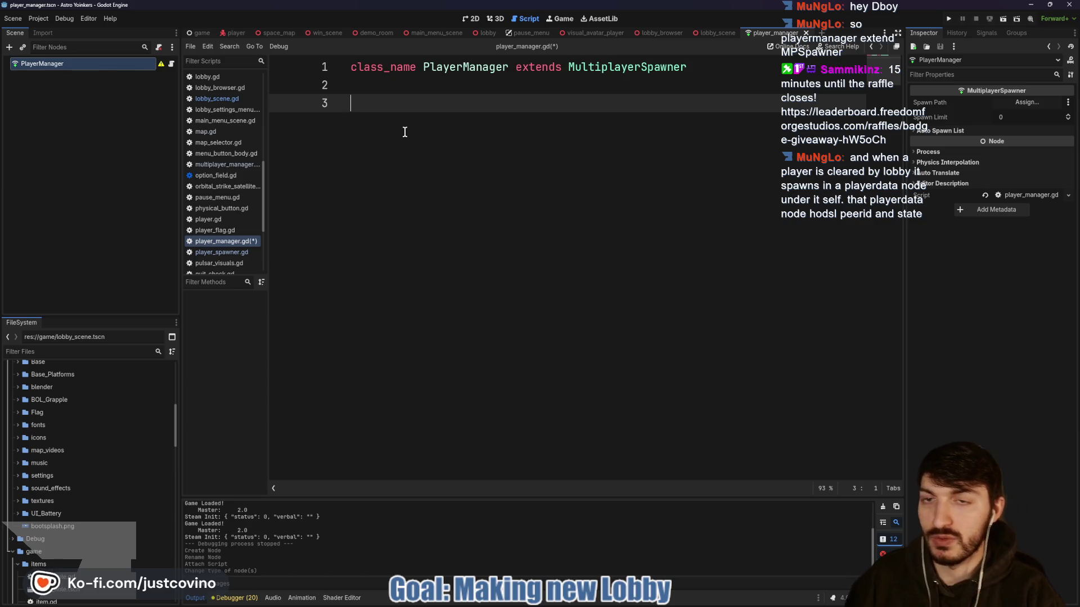
Write a _ready function that sets spawn_function = spawn_player_data.
key(Return)
text(func _r)
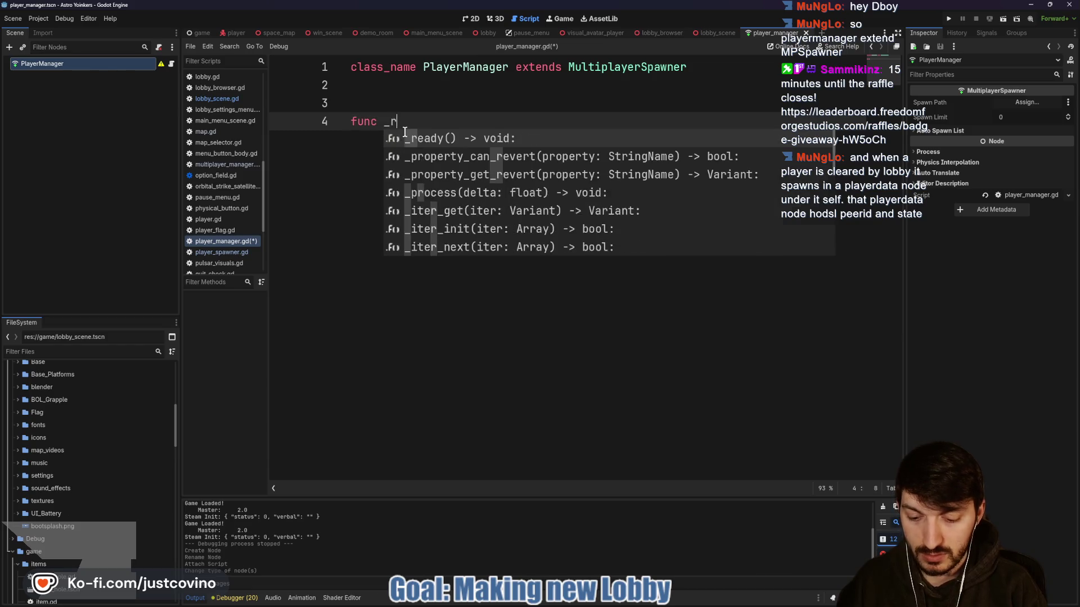
key(Return)
key(Return)
text(spawn_)
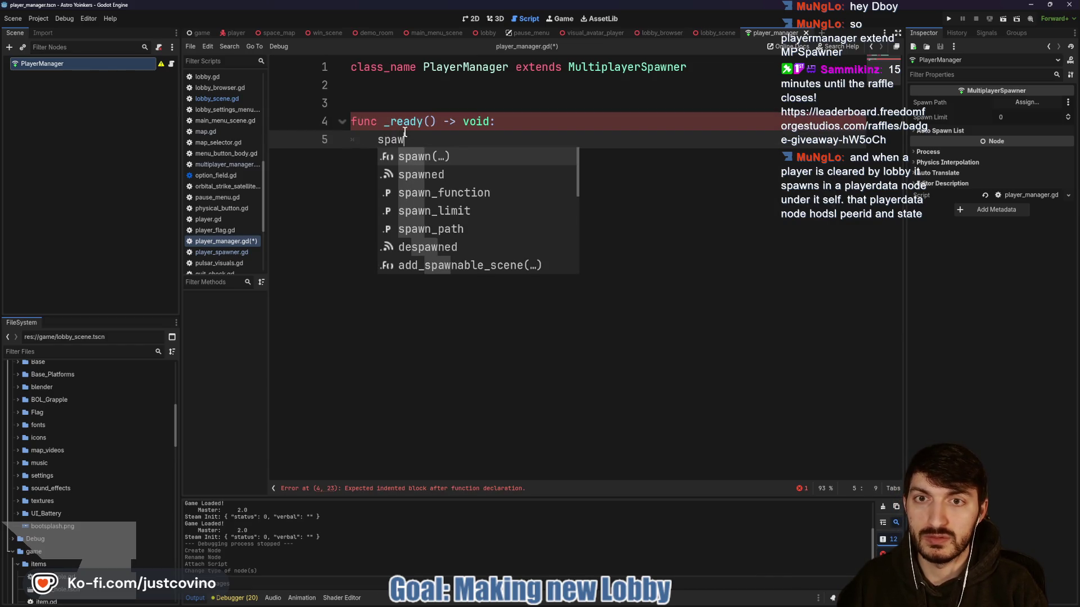
key(Return)
text(= )
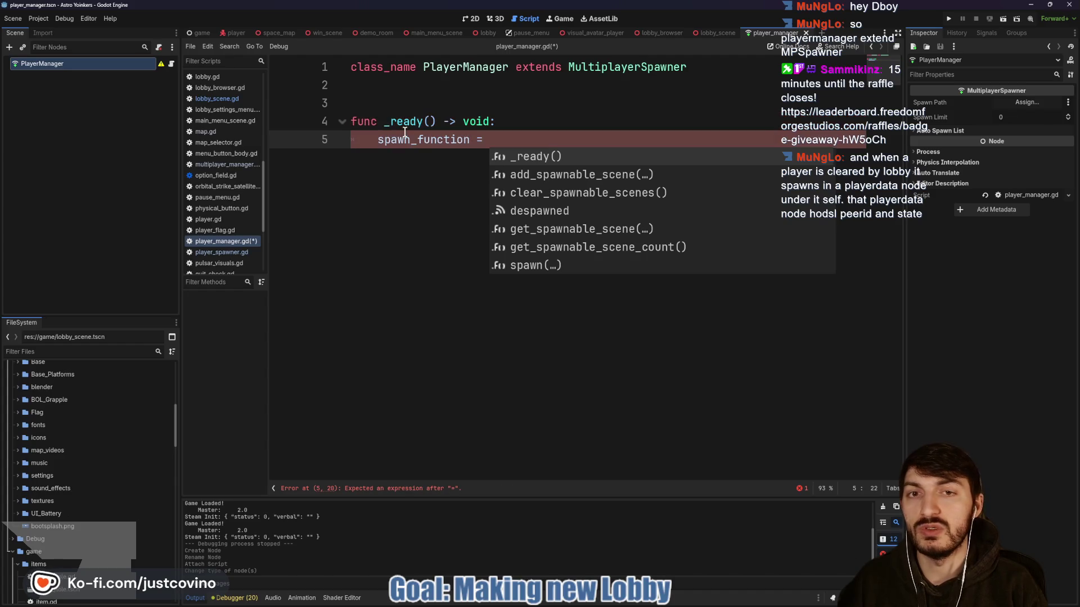
text(spawn)
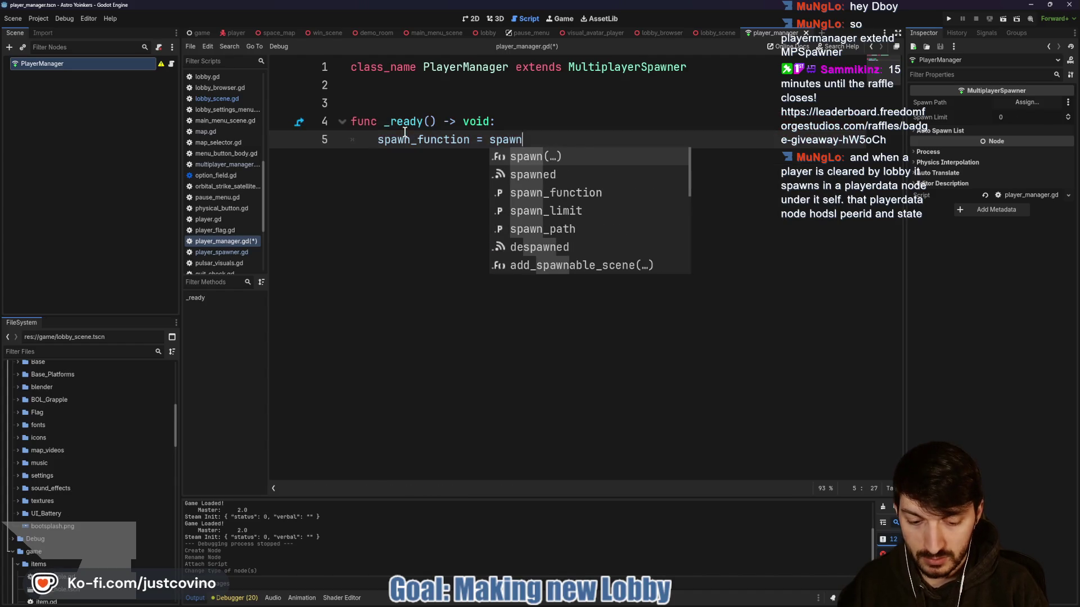
text(_player_data)
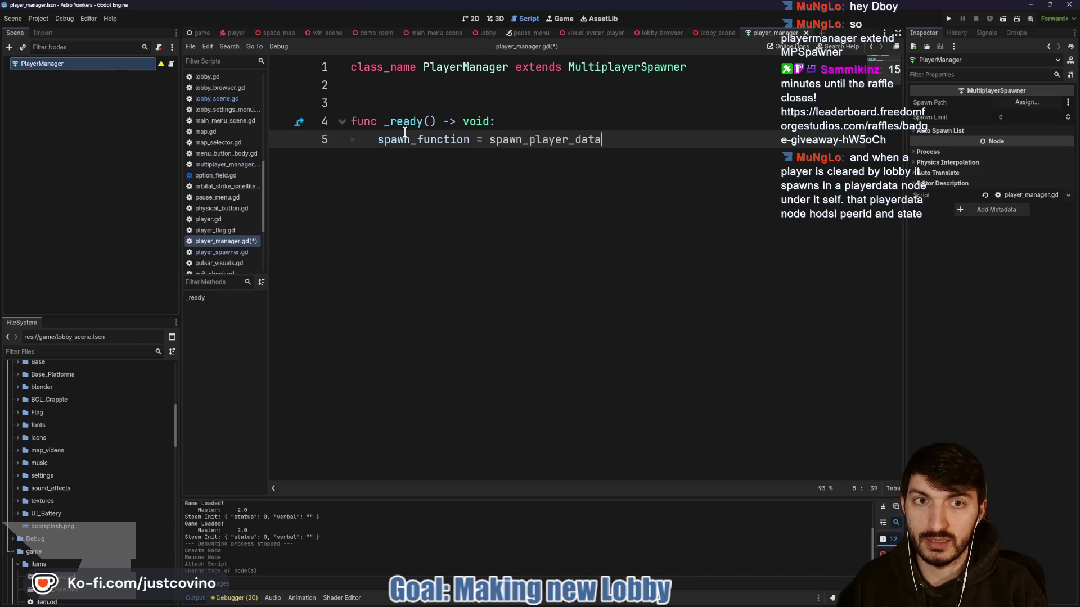
Declare 'func spawn_player_data -> PlayerData:' below the _ready function.
key(Return)
key(BackSpace)
key(Return)
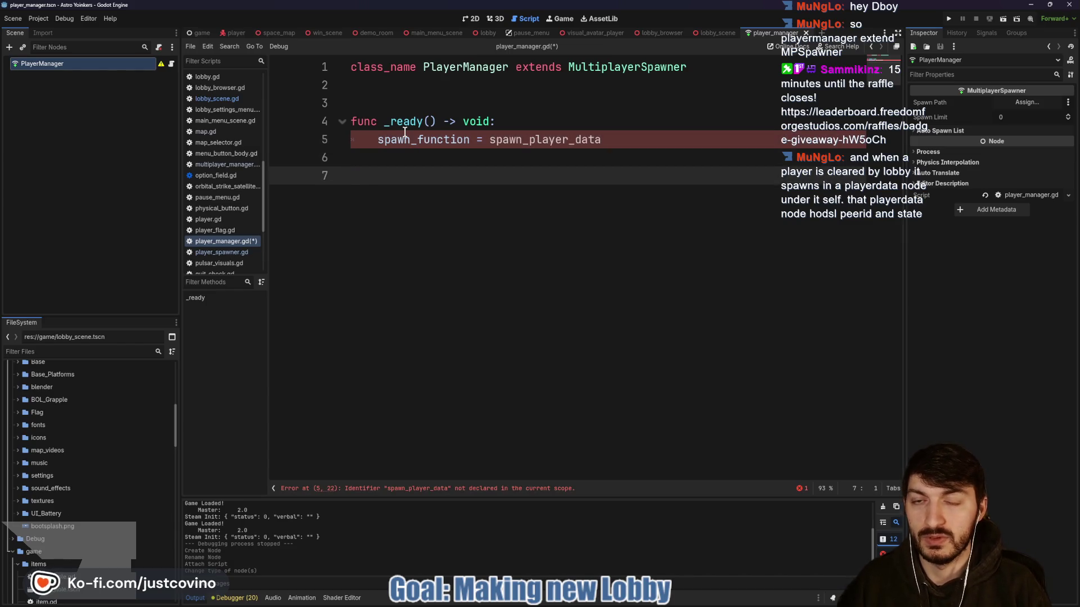
text(func)
key(Escape)
text(spawn_player_data)
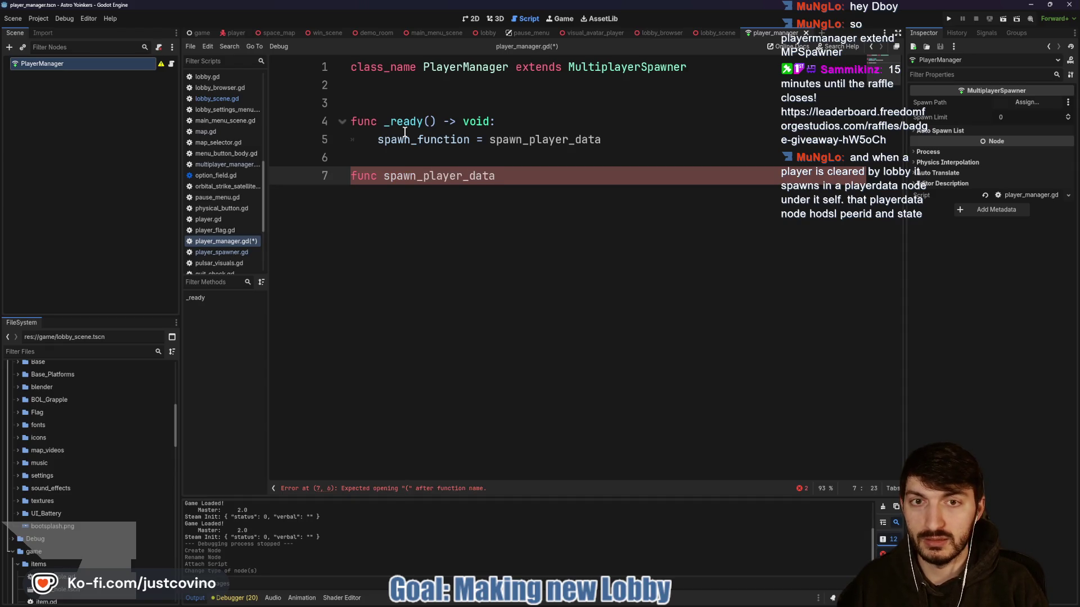
text( ->)
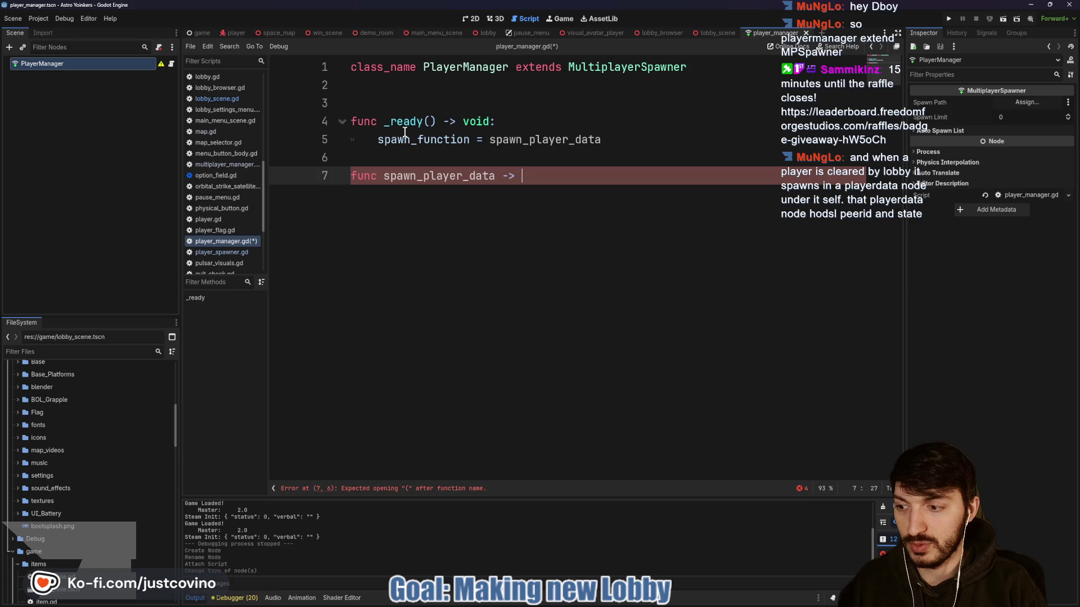
text( PlayerData)
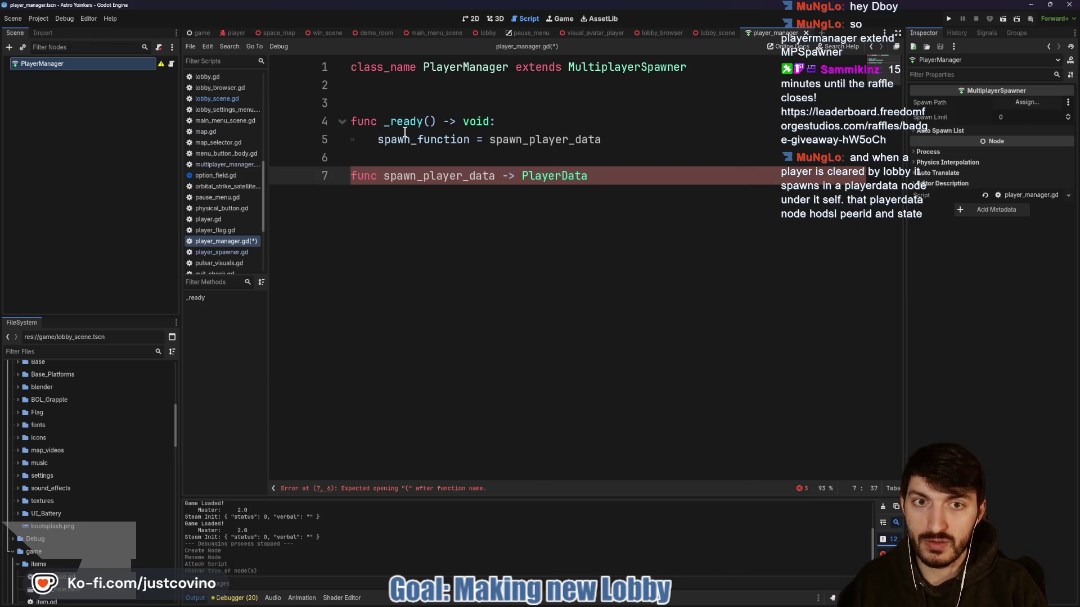
text(:)
key(Return)
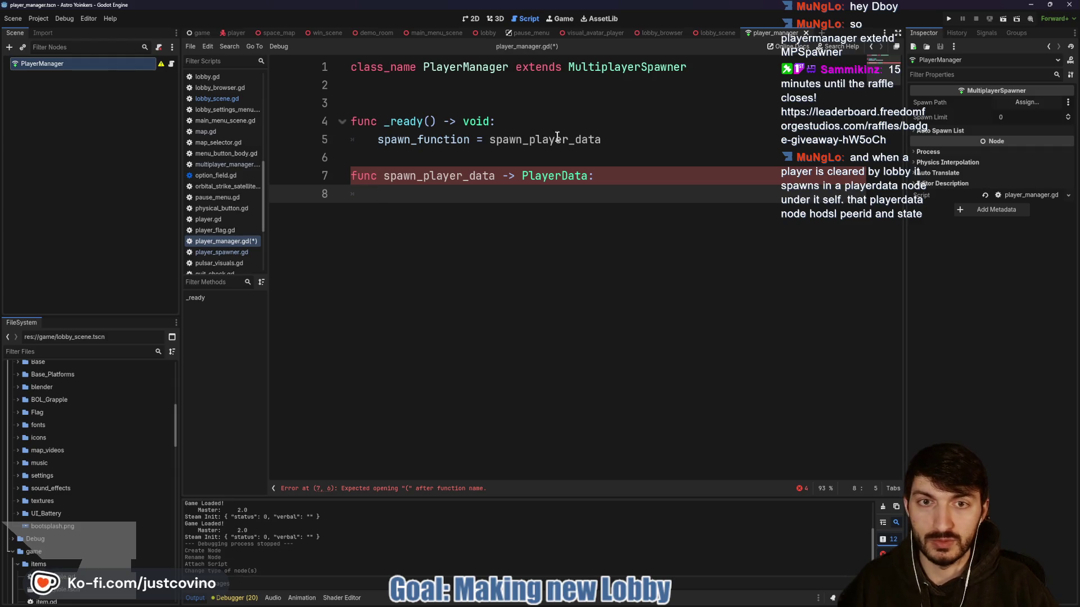
Add the missing () to spawn_player_data and blank lines above it.
click(498, 180)
text(())
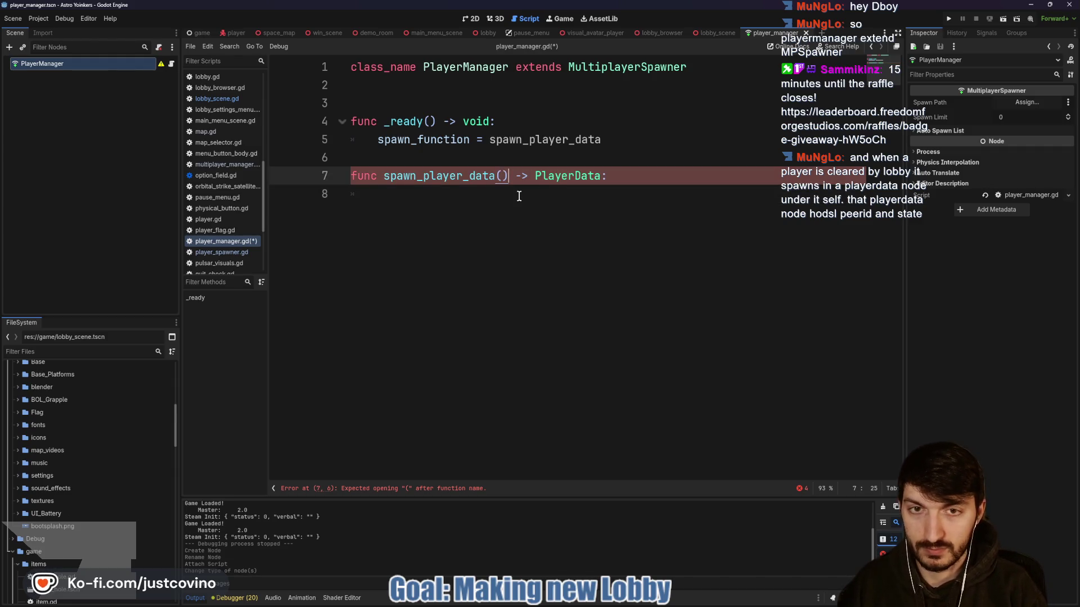
click(512, 194)
click(441, 163)
key(Return)
key(Return)
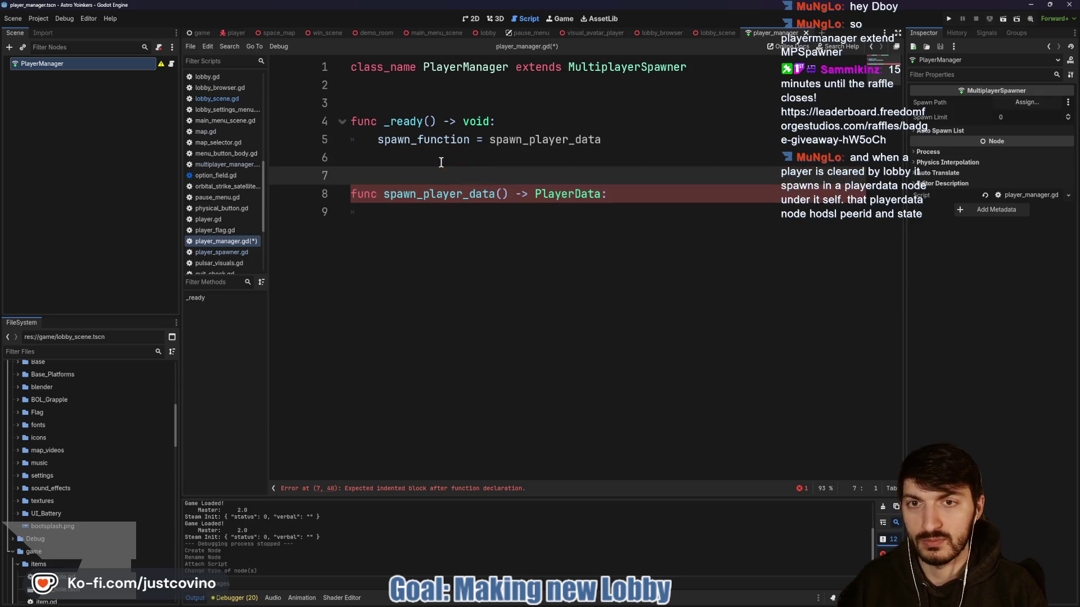
click(437, 233)
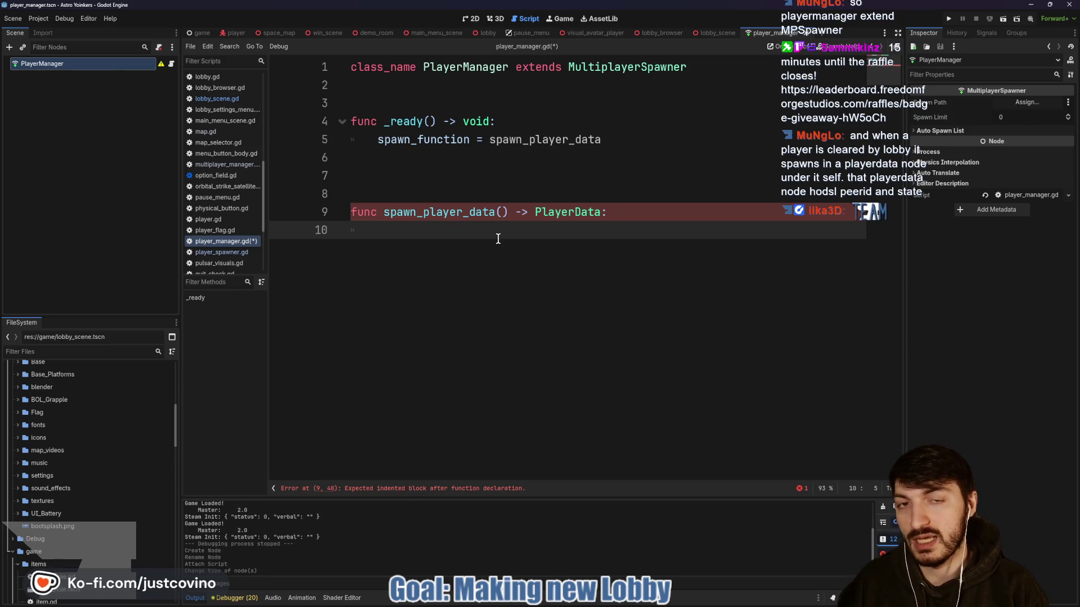
Make spawn_player_data's body 'return PlayerData', then start a new scene and its Create New Node dialog.
text(pee)
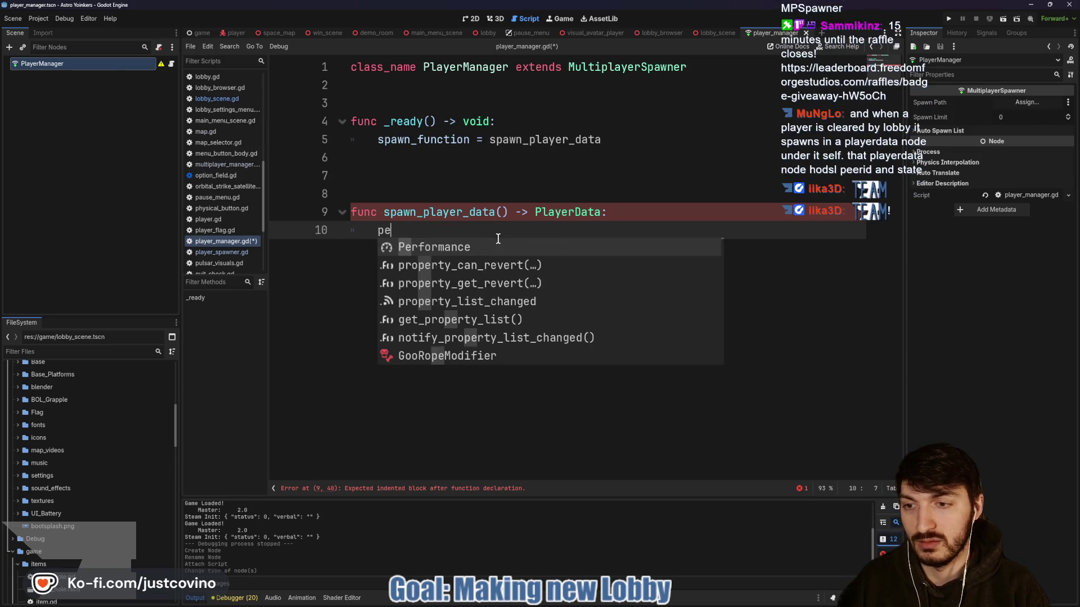
key(BackSpace)
key(BackSpace)
key(BackSpace)
text(var peer_id)
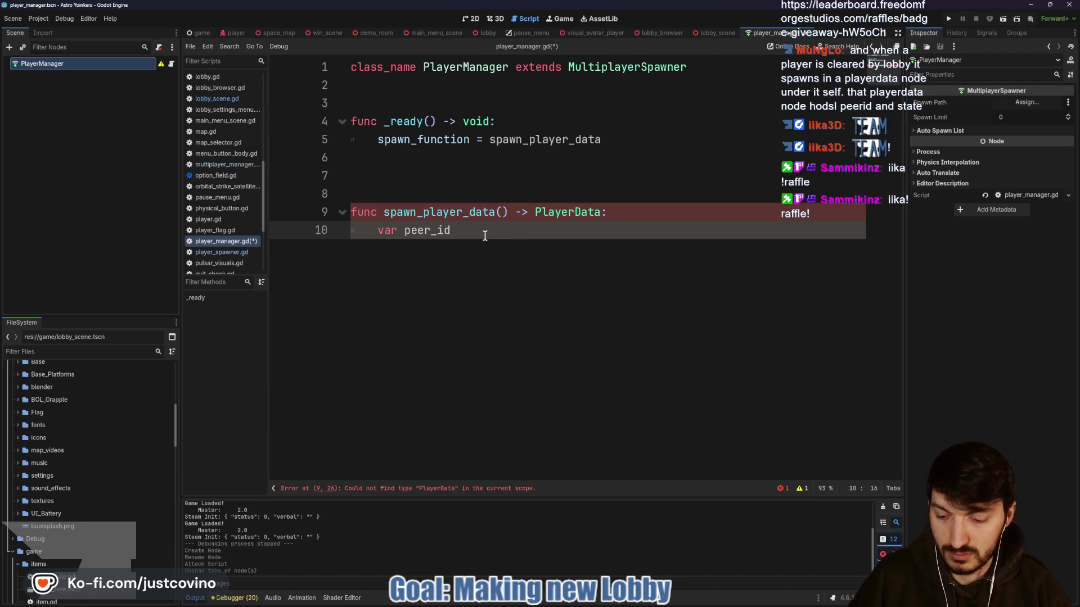
mouse_move(485, 235)
mouse_down()
mouse_move(350, 213)
mouse_move(378, 231)
mouse_up()
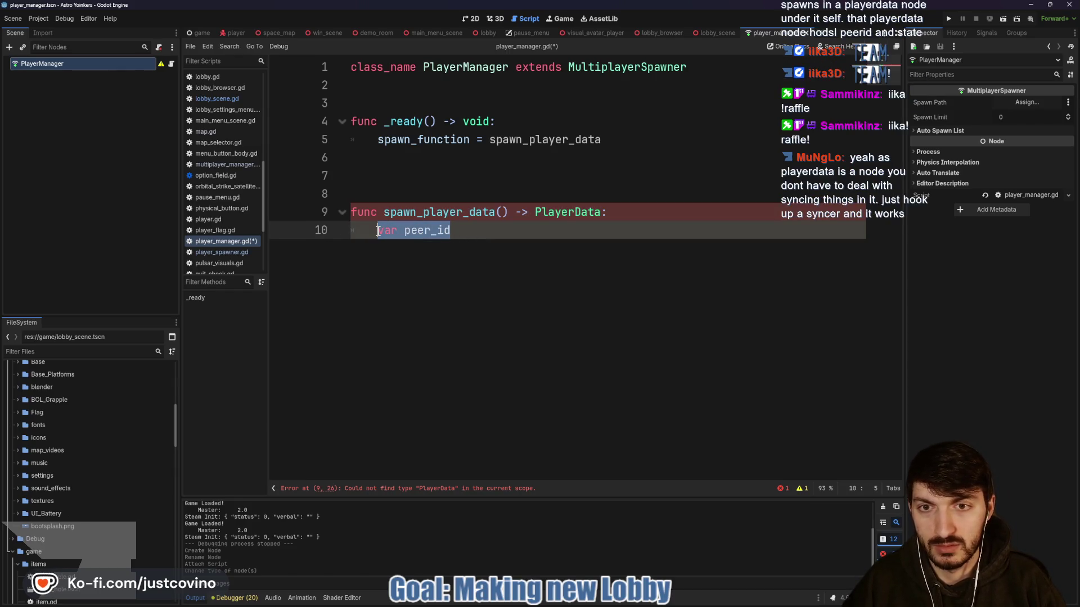
text(return PlayerDat)
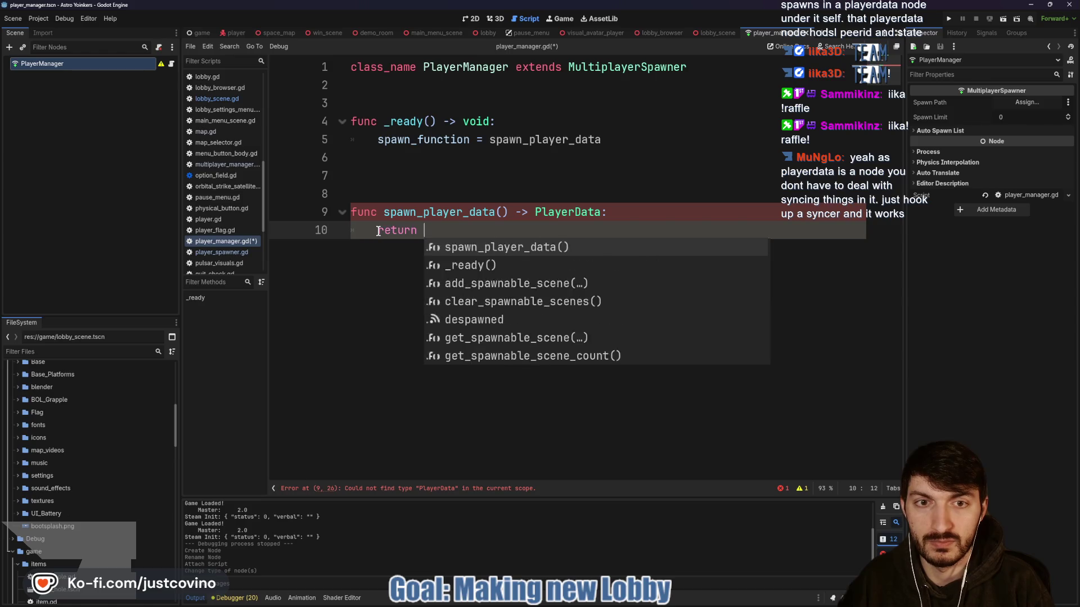
text(a)
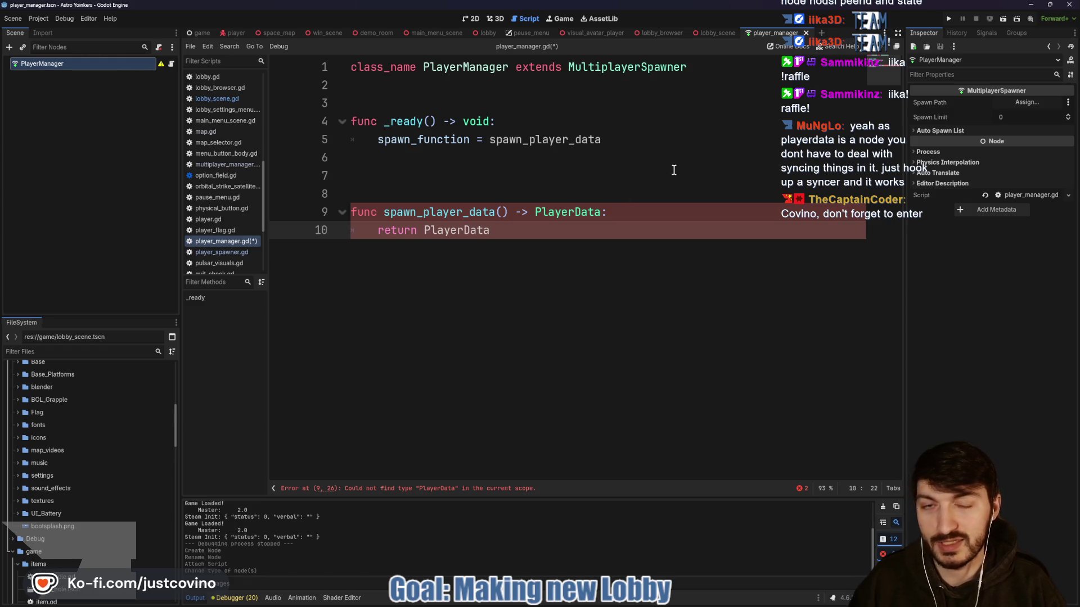
click(820, 33)
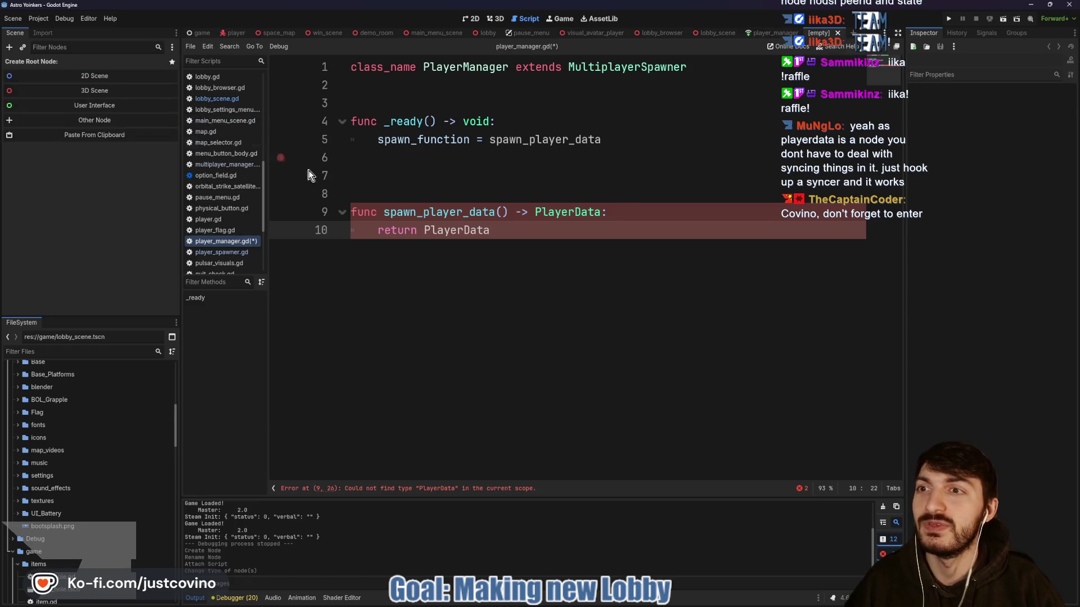
key(ctrl+a)
Create a plain Node root and rename it PlayerData.
click(441, 184)
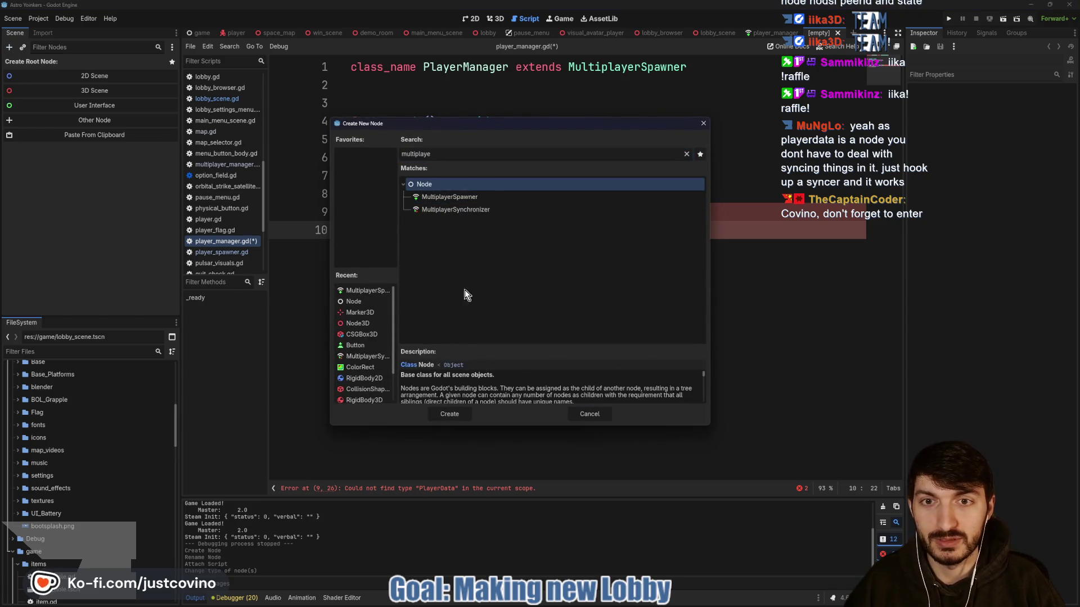
click(451, 418)
double_click(70, 63)
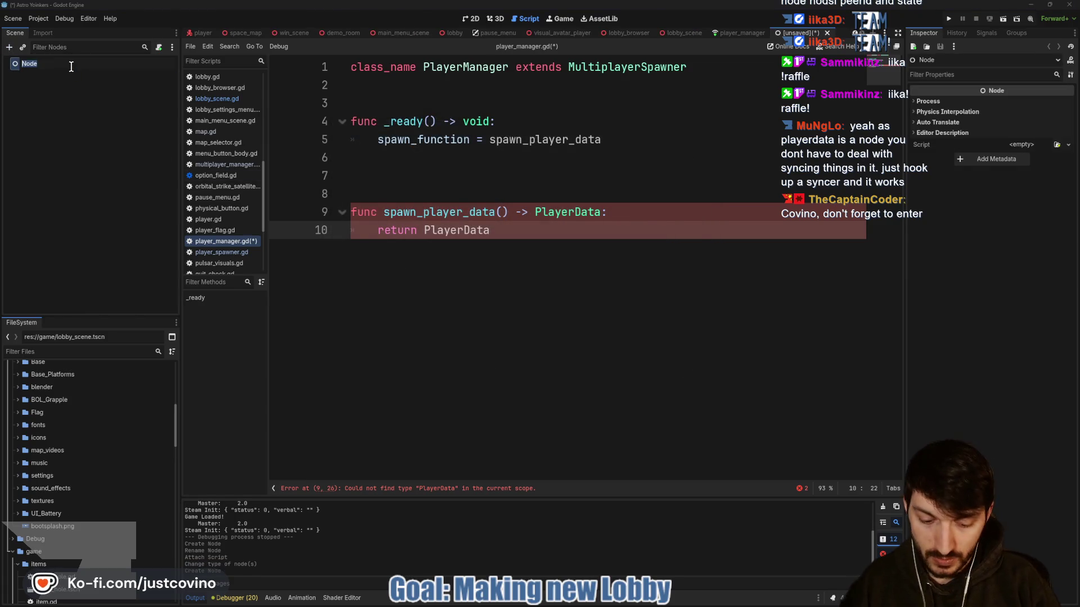
text(PlayerData)
key(Return)
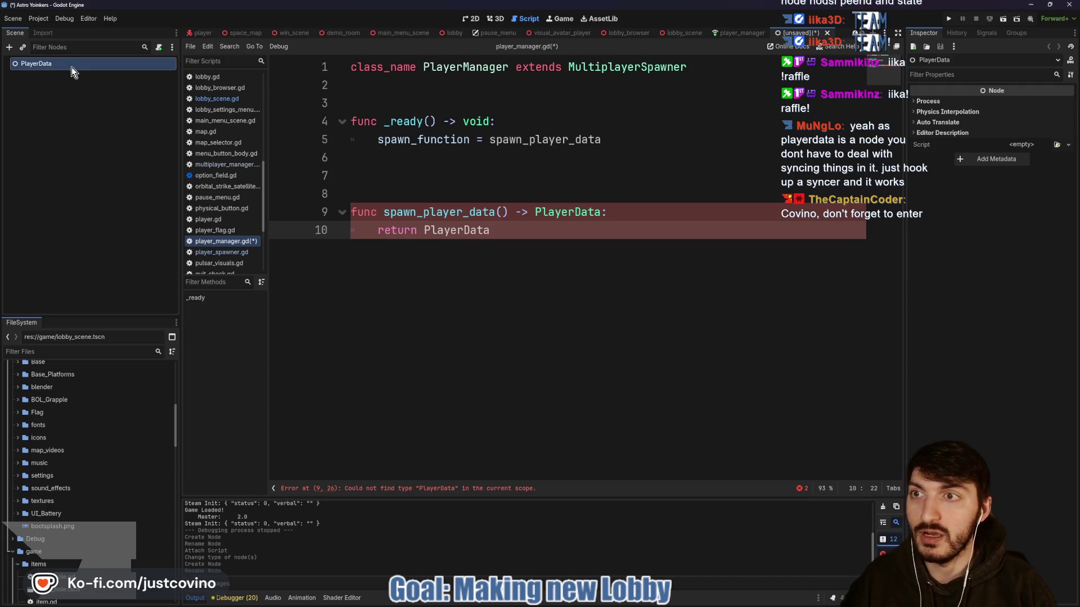
Attach player_data.gd and type the exported player_state as PLAYER_STATE.
click(158, 48)
click(631, 283)
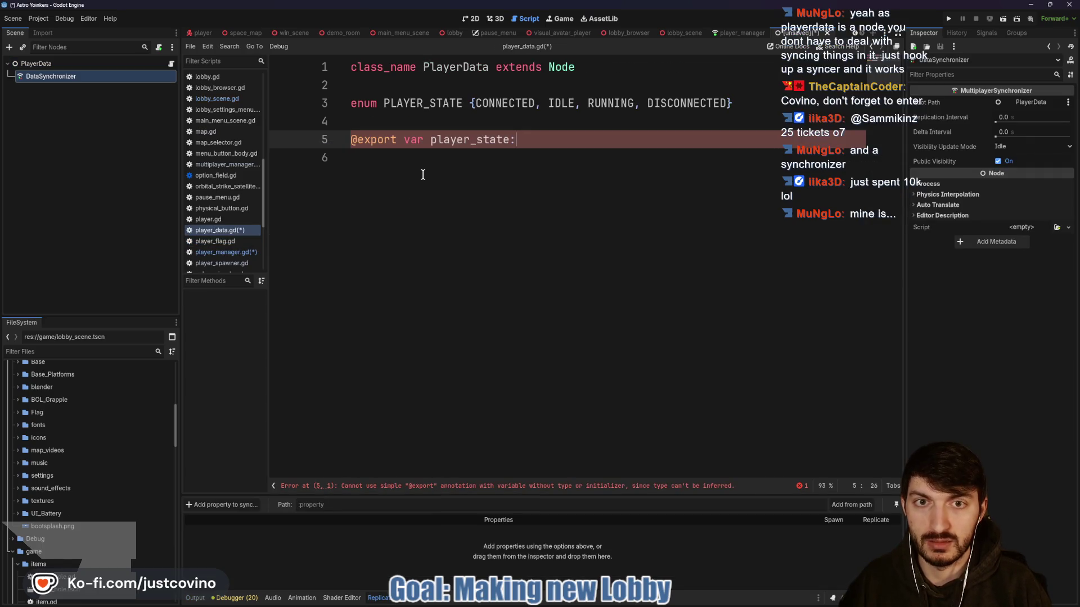
text(Player)
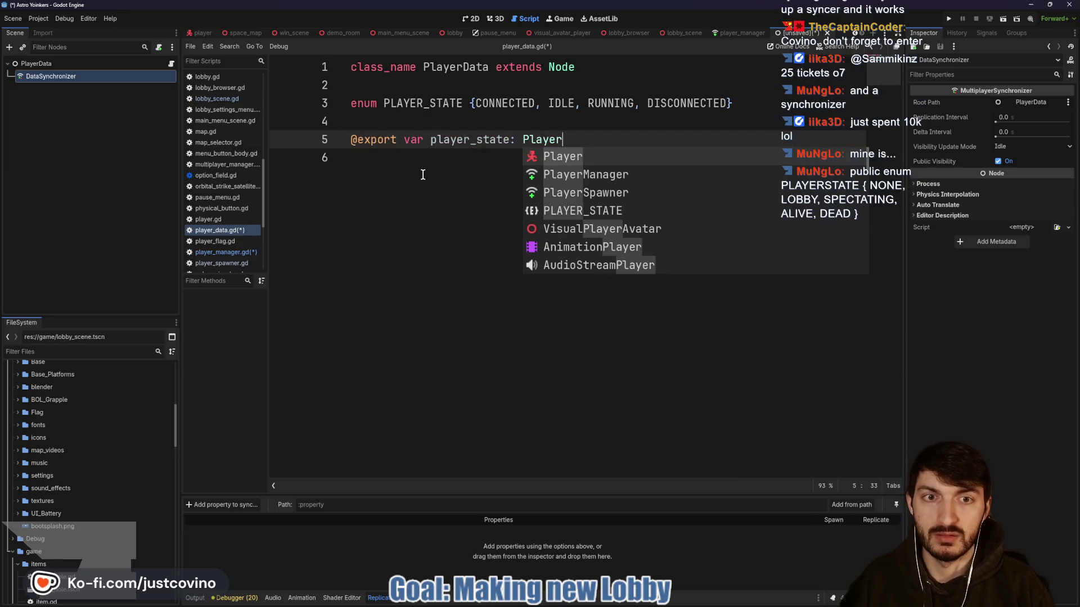
key(Down)
key(Down)
key(Down)
key(Return)
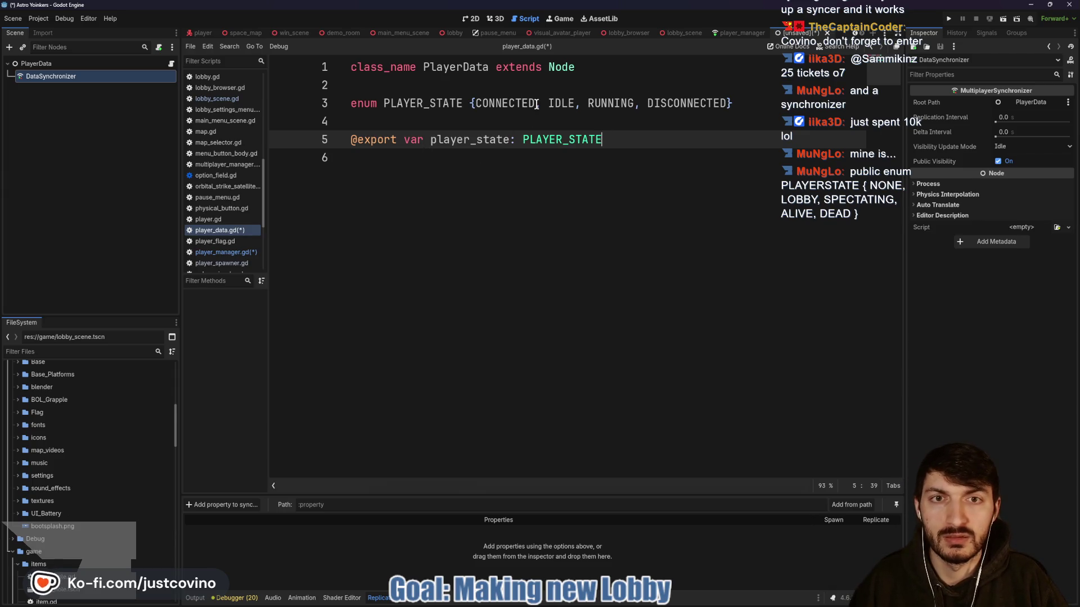
Set PLAYER_STATE to NONE, LOBBY, SPECTATING, ALIVE, DEAD, with player_state defaulting to PLAYER_STATE.NONE.
drag(726, 105, 474, 107)
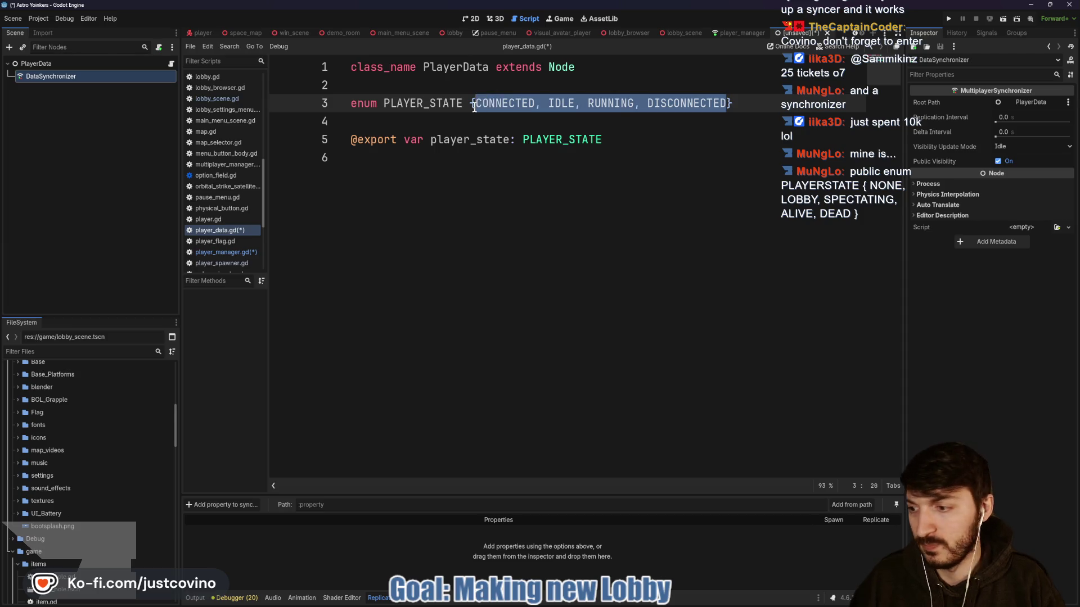
text(NONE, LOBB)
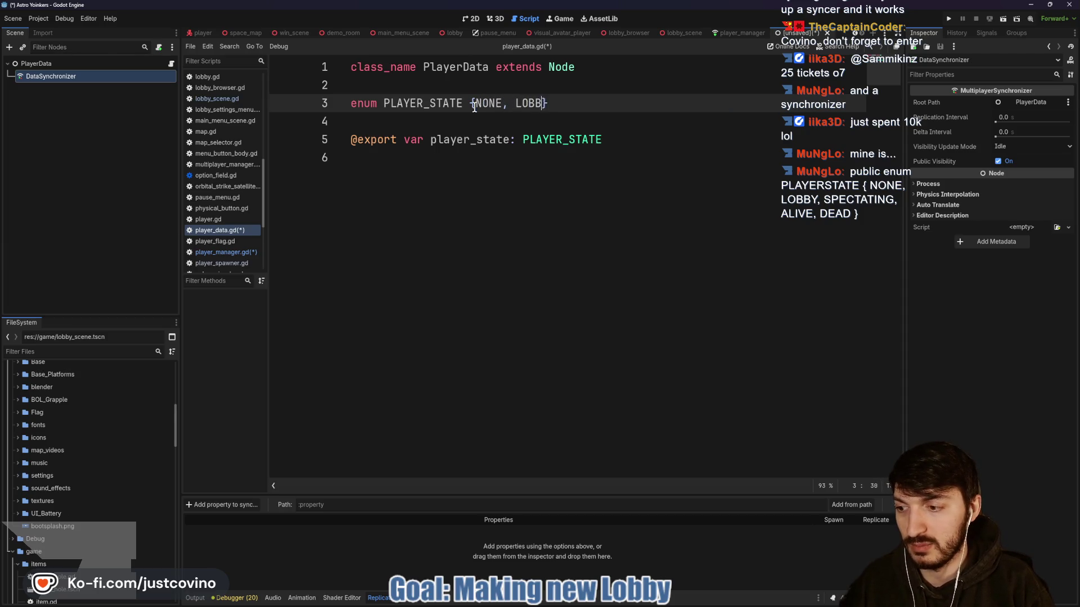
text(Y, SPECTA)
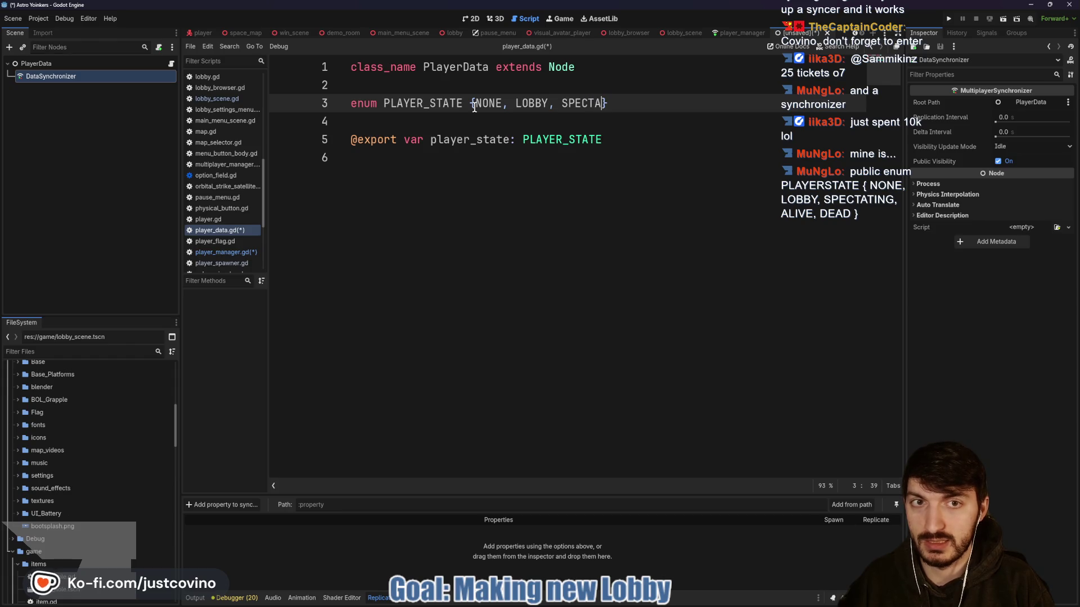
text(TING, ALIVE)
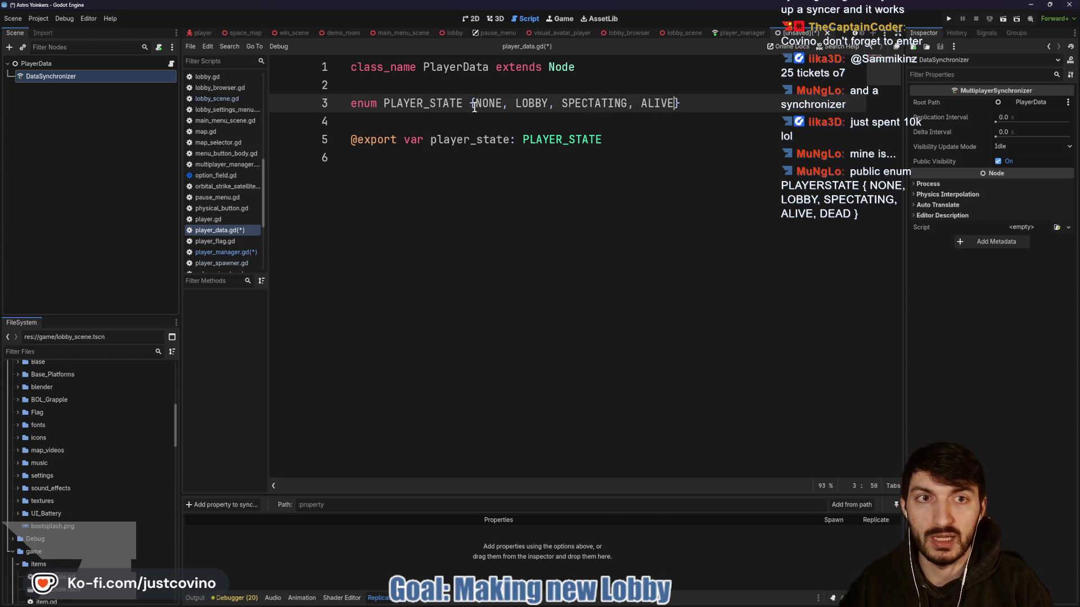
text(, DEAD)
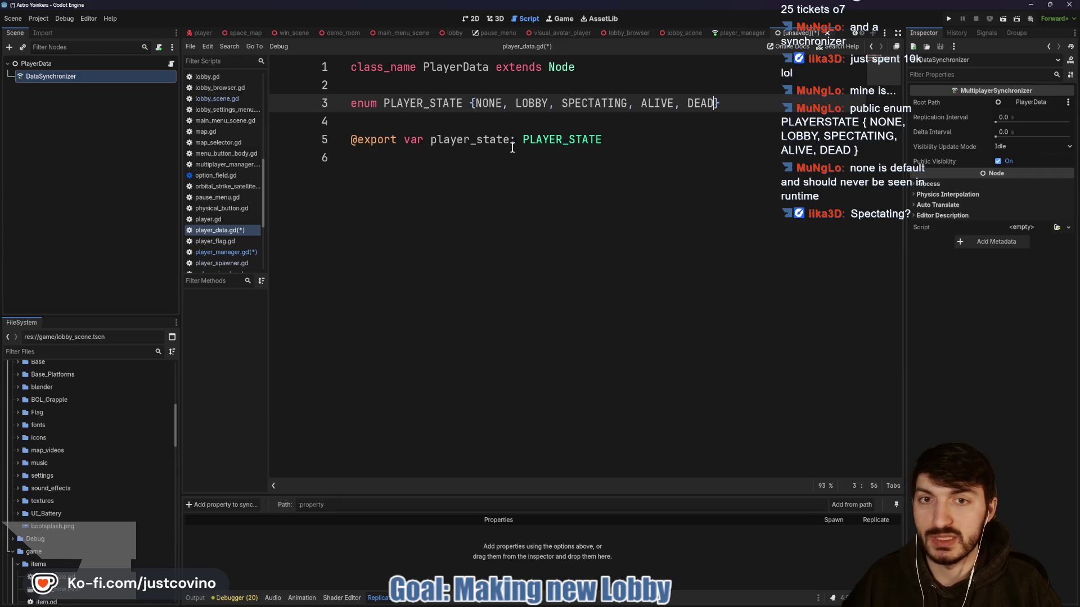
click(616, 141)
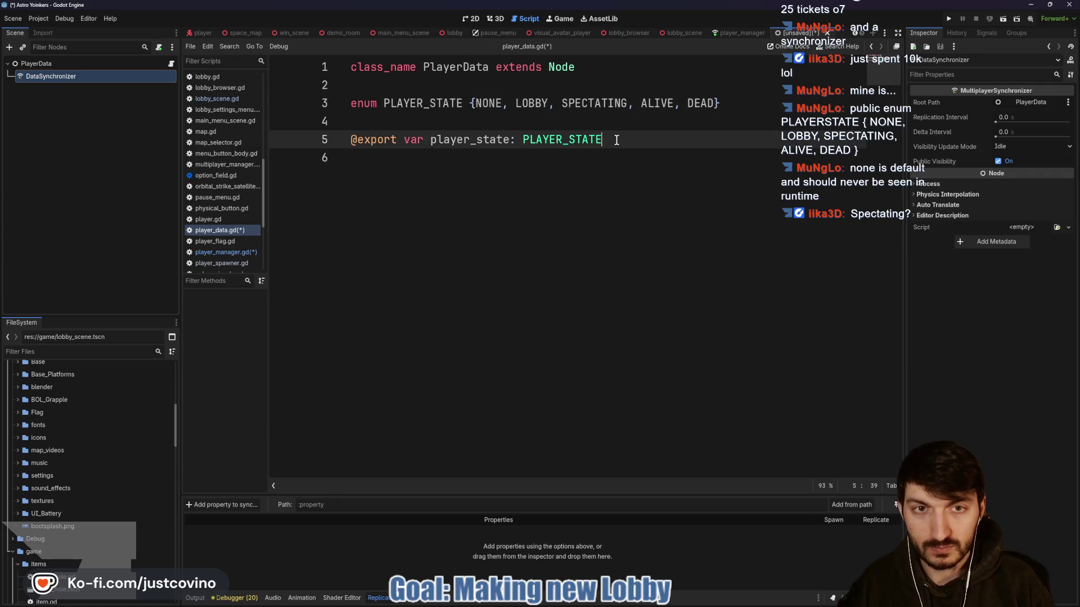
text(= PL)
key(Return)
text(.)
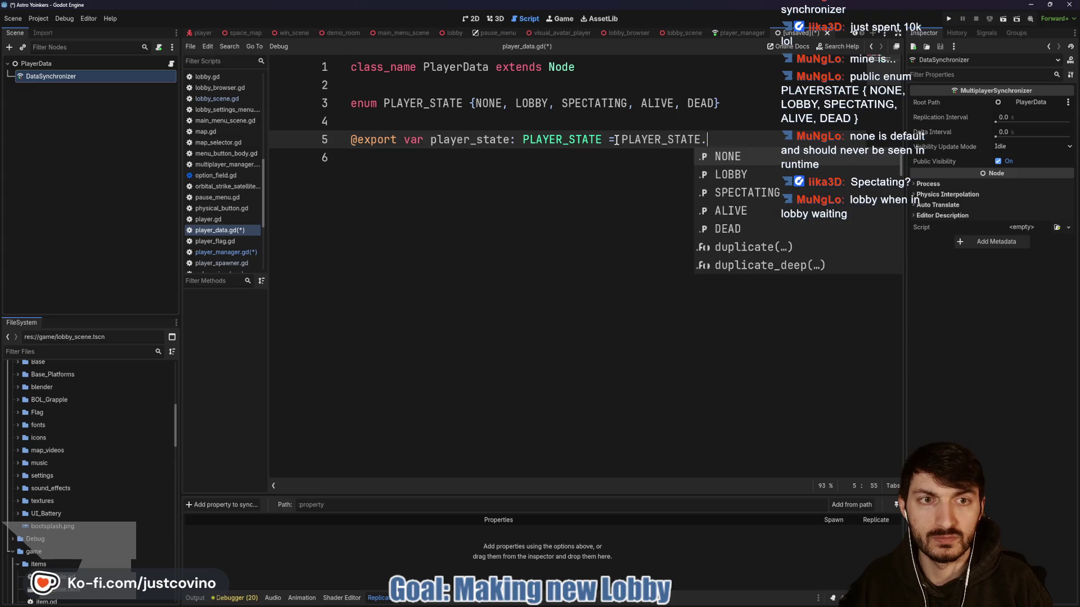
key(Return)
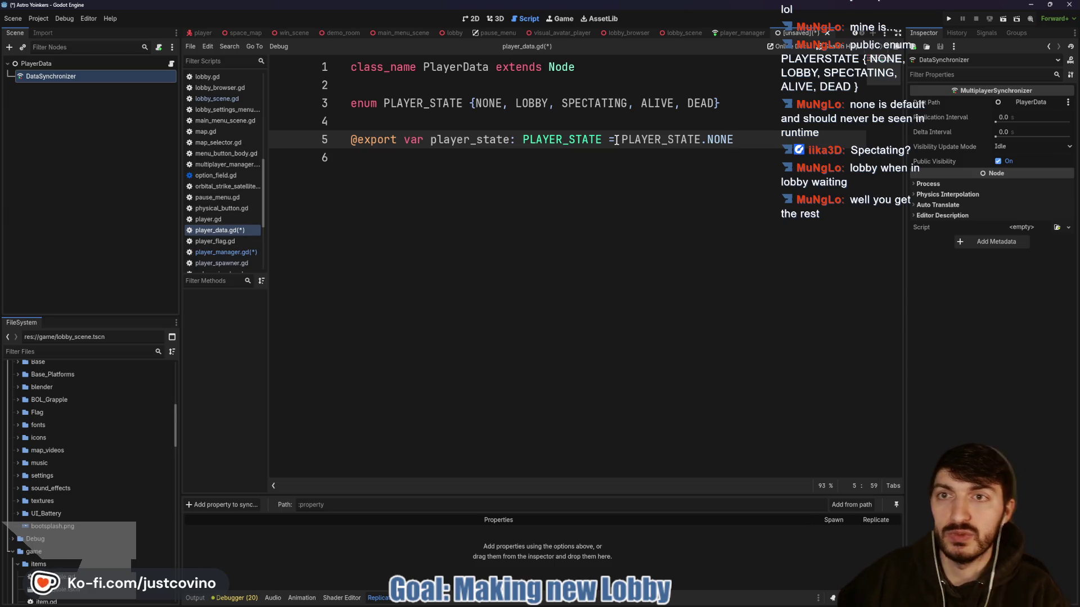
Review the State enum in player.gd, then switch to the unsaved PlayerData scene and player_data.gd.
click(201, 33)
scroll(433, 225, up, 15)
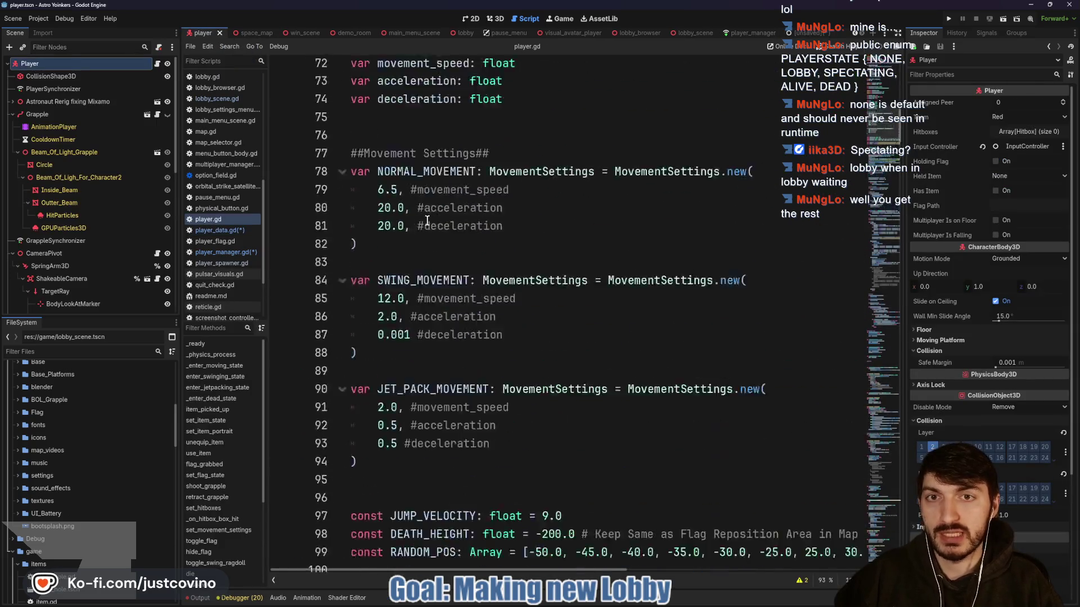
scroll(433, 225, up, 3)
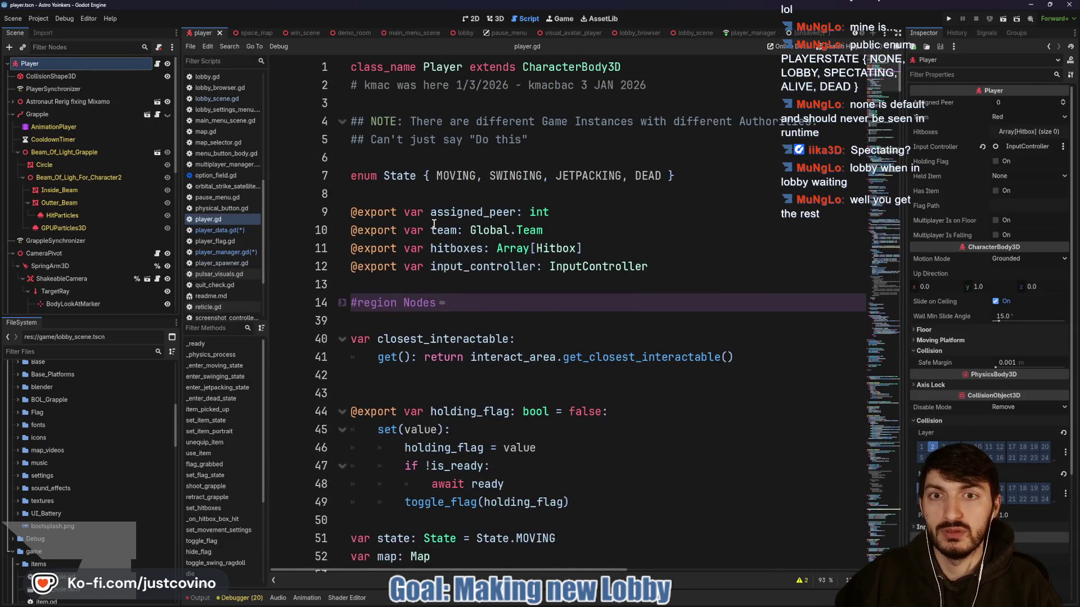
triple_click(698, 177)
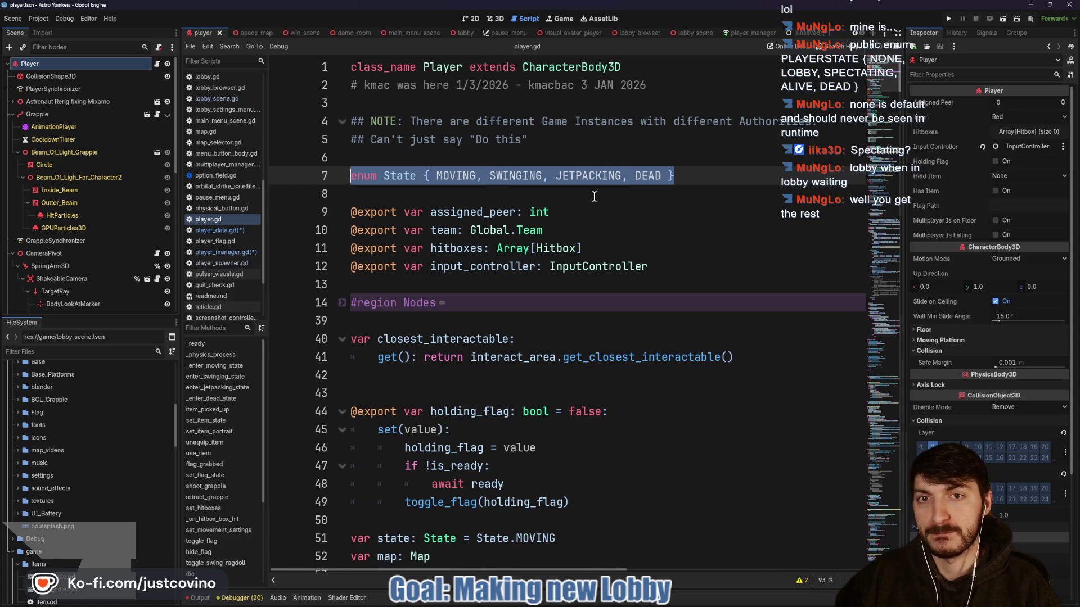
click(810, 33)
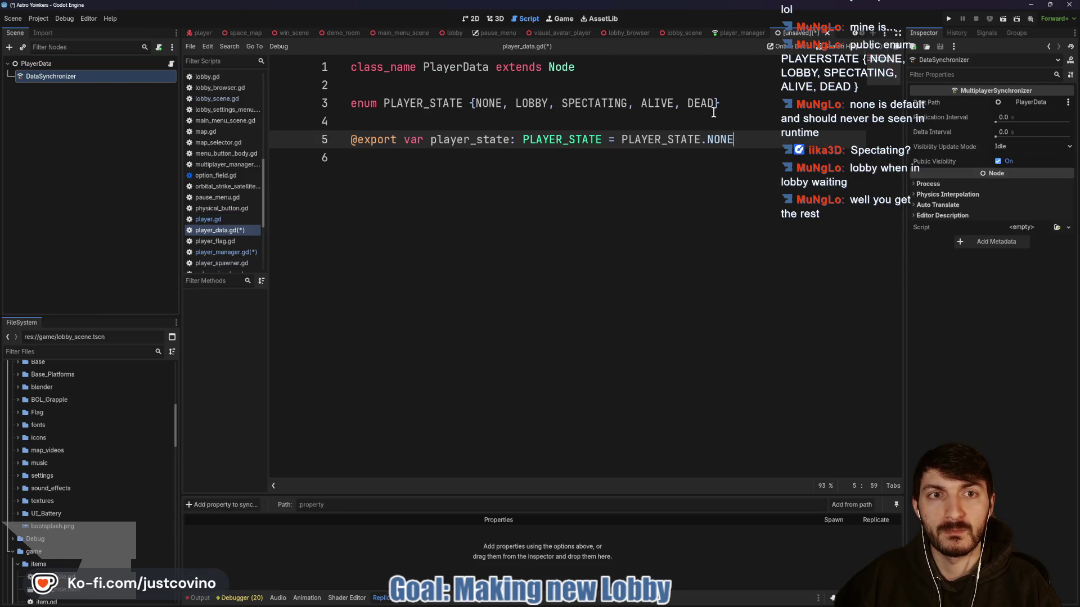
Delete ALIVE and DEAD from PLAYER_STATE and rename LOBBY to PLAYING, leaving NONE, PLAYING, SPECTATING.
mouse_move(714, 107)
mouse_down()
mouse_move(610, 104)
mouse_move(629, 102)
mouse_up()
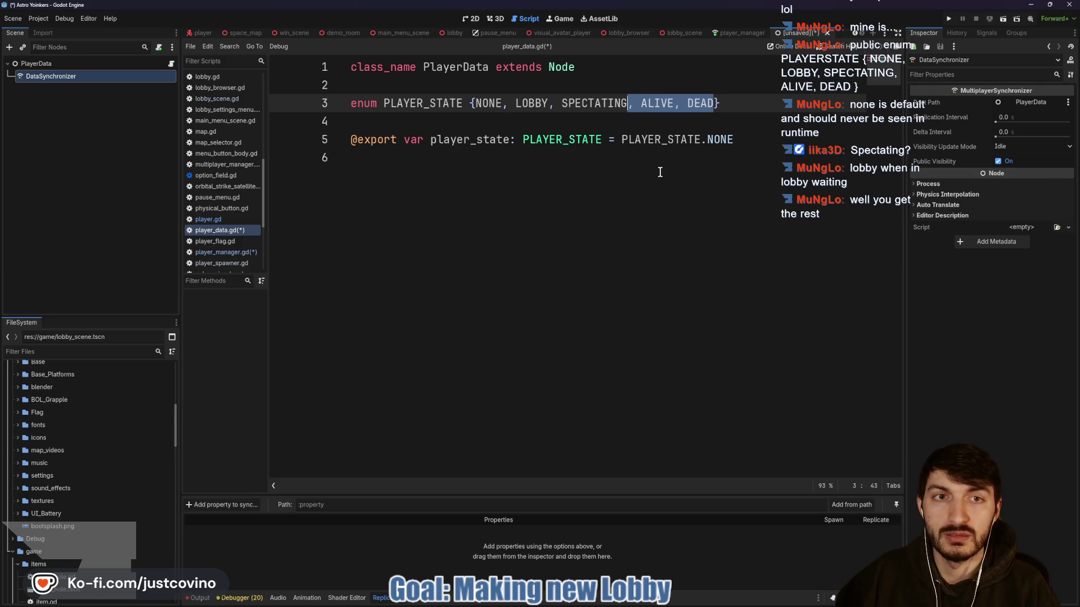
key(BackSpace)
click(482, 106)
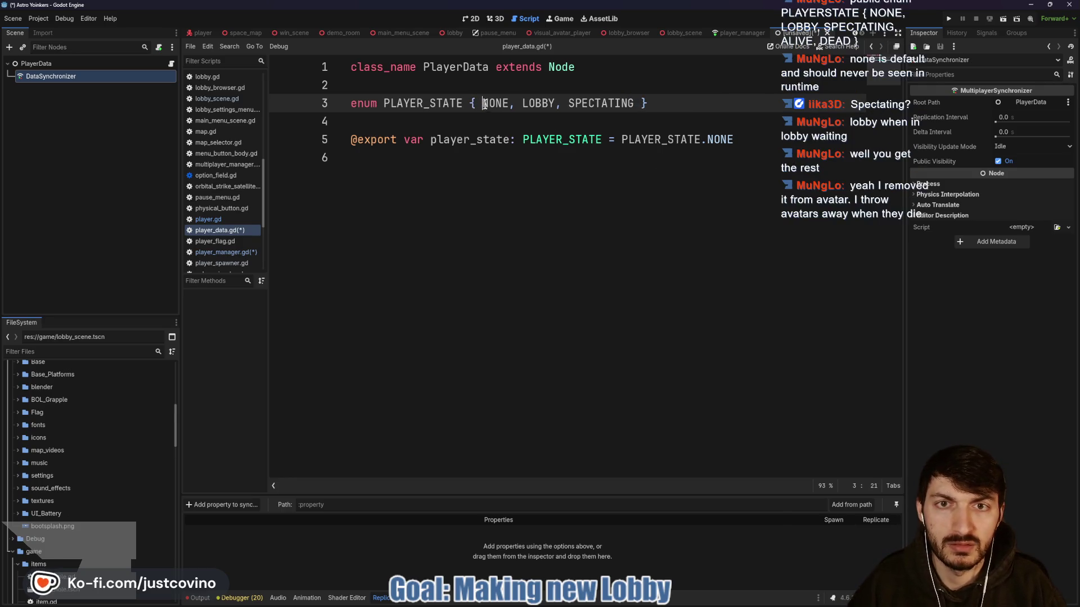
drag(555, 104, 520, 104)
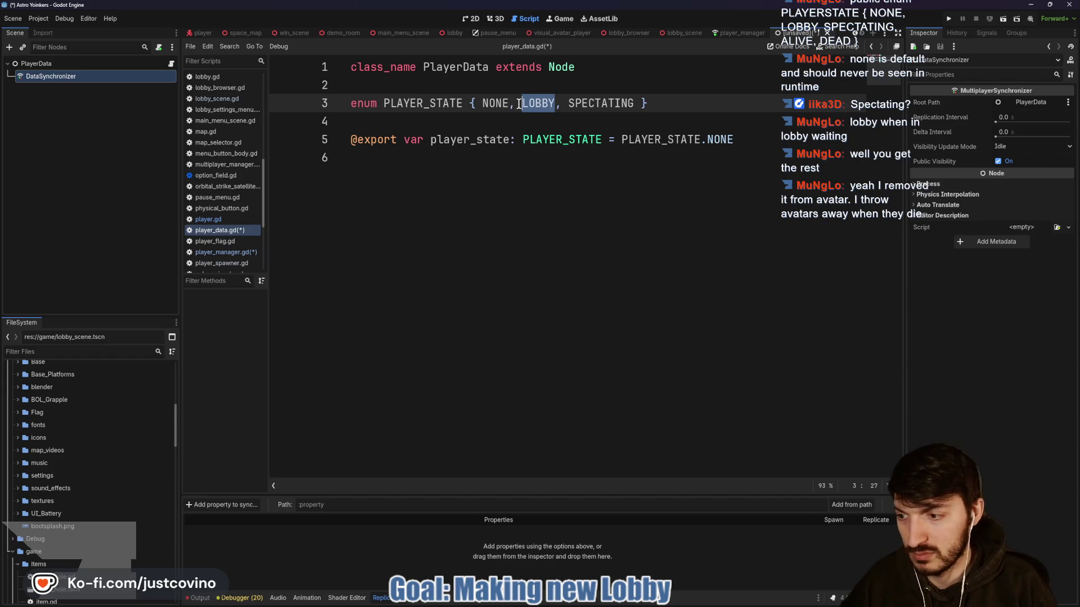
text(PLAYING)
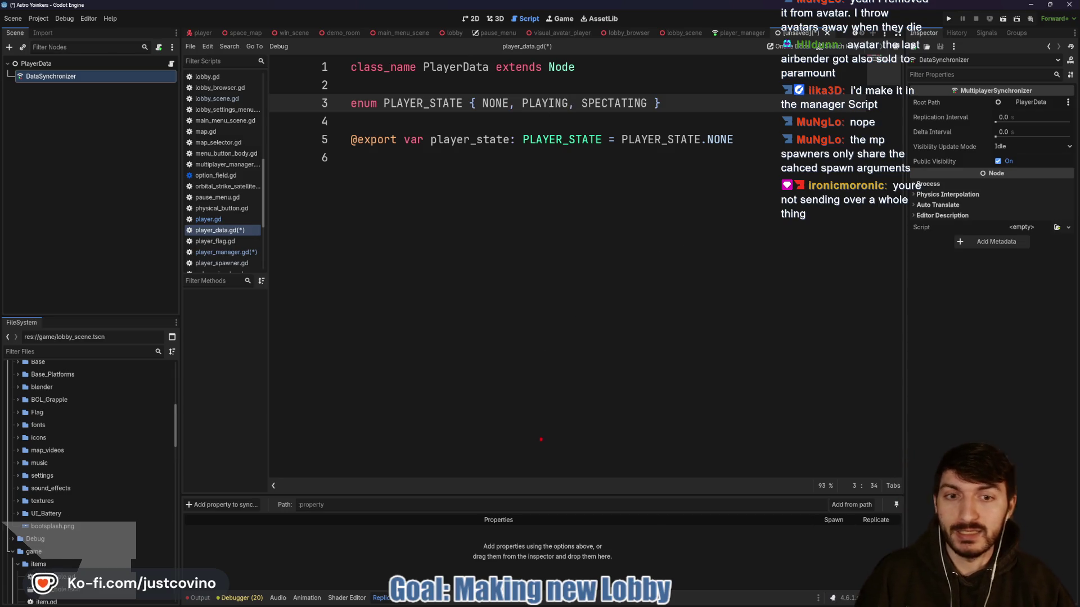
mouse_move(562, 481)
mouse_down()
mouse_move(596, 478)
mouse_move(559, 462)
mouse_move(580, 523)
mouse_move(600, 537)
mouse_up()
drag(598, 433, 513, 550)
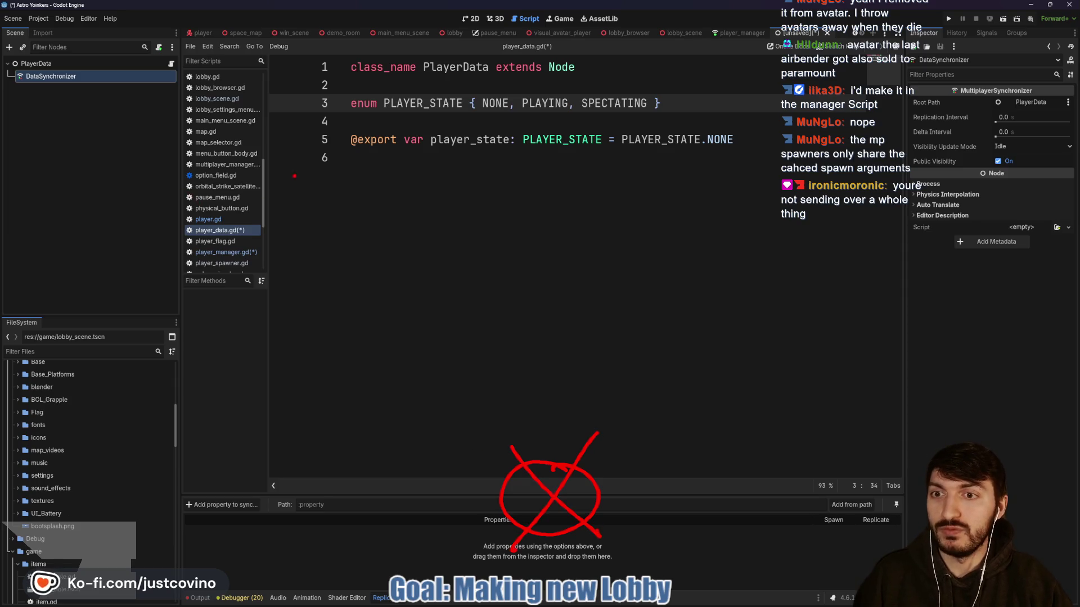
drag(277, 167, 262, 171)
mouse_move(246, 235)
mouse_down()
mouse_move(266, 311)
mouse_move(225, 316)
mouse_up()
drag(232, 258, 298, 261)
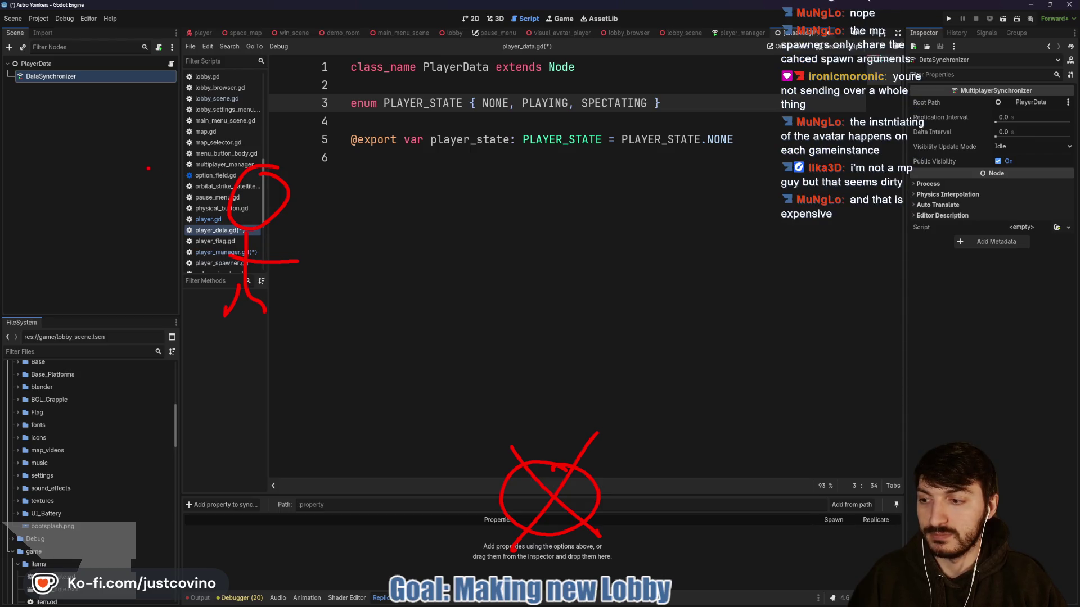
mouse_move(148, 168)
mouse_down()
mouse_move(192, 164)
mouse_move(191, 178)
mouse_move(172, 174)
mouse_up()
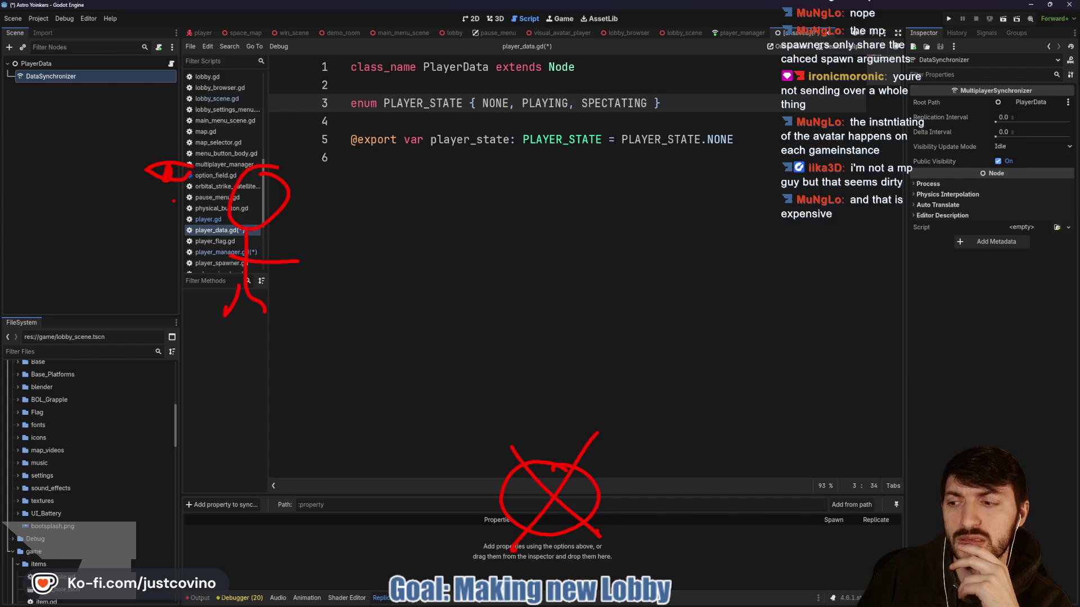
key(Escape)
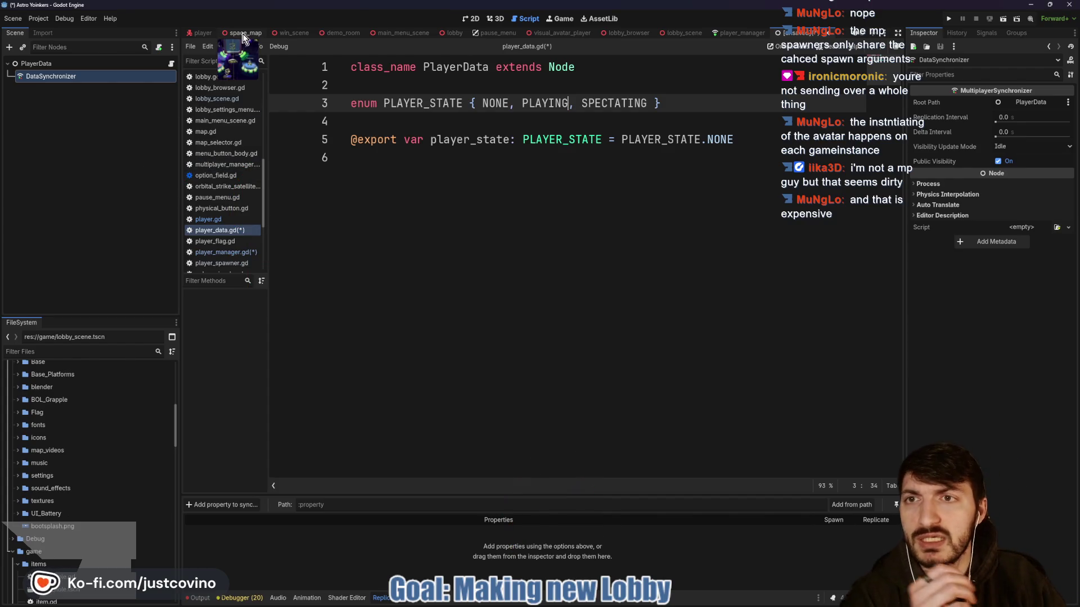
click(243, 34)
click(168, 126)
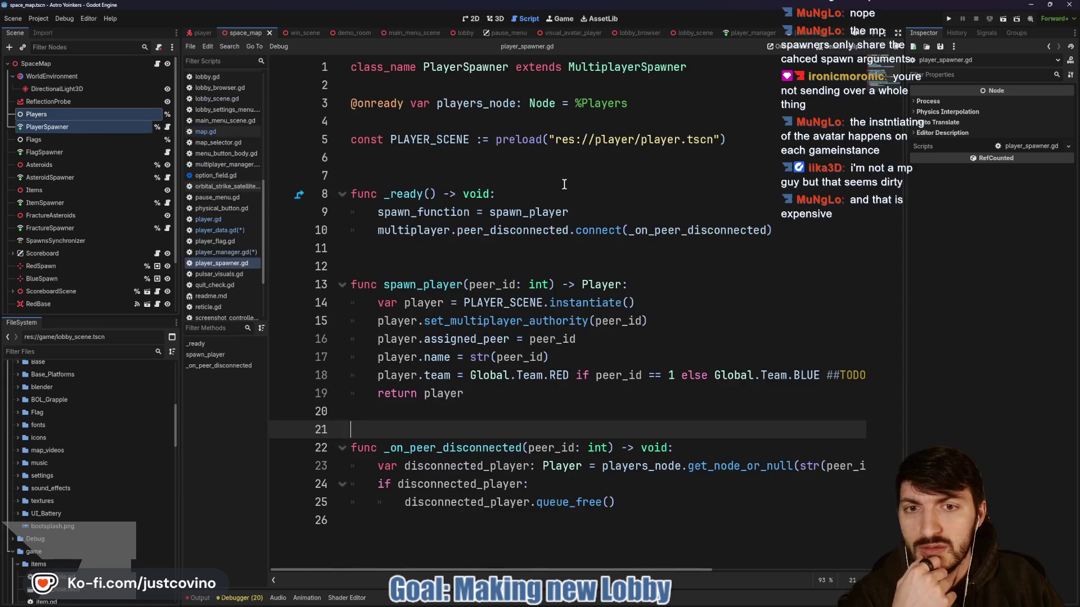
drag(726, 139, 350, 139)
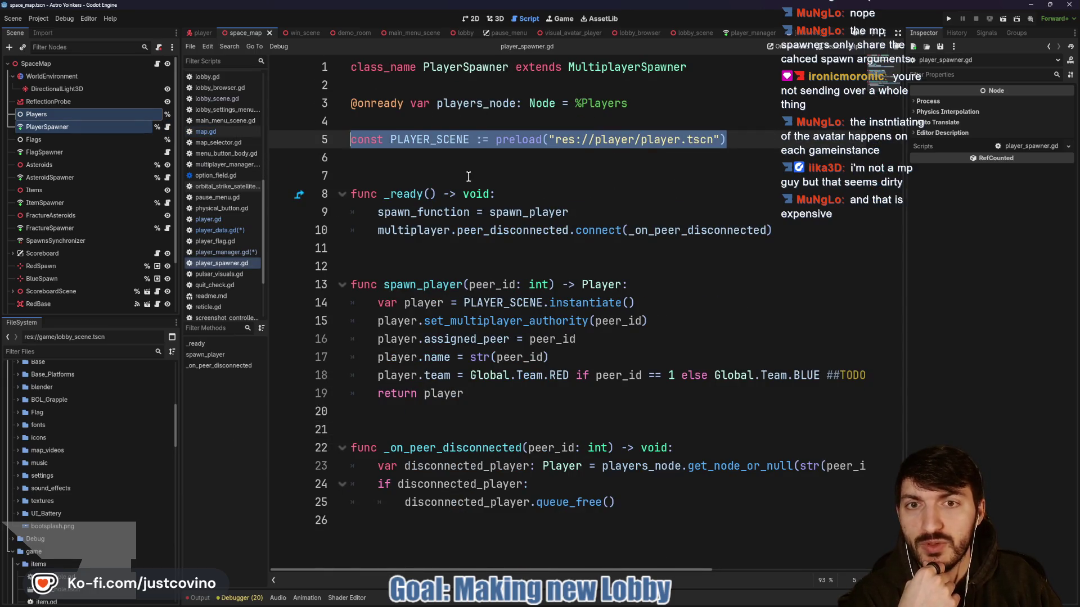
drag(635, 303, 378, 302)
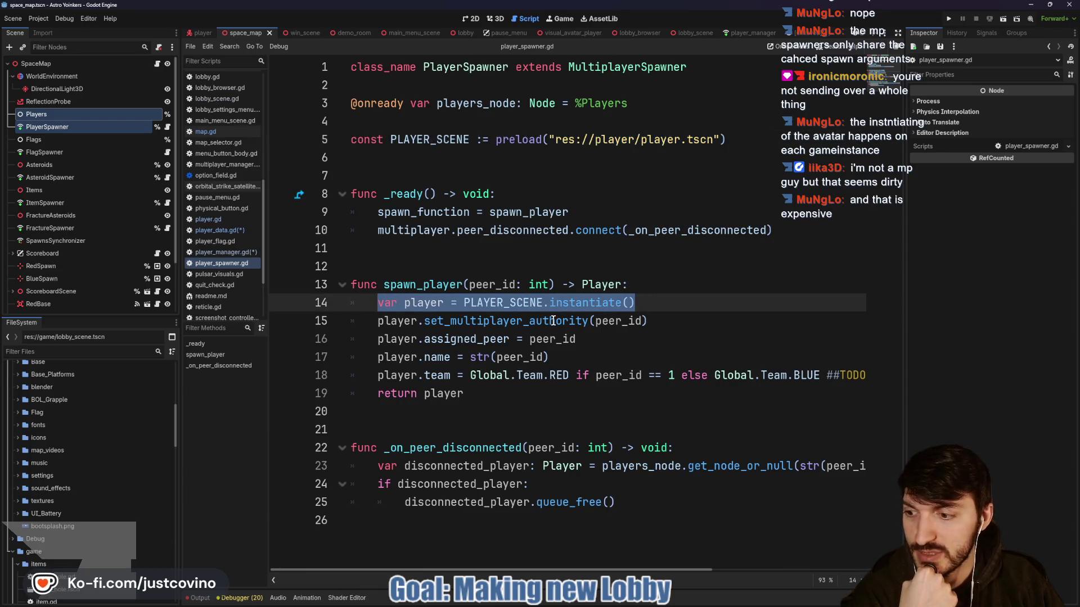
mouse_move(552, 321)
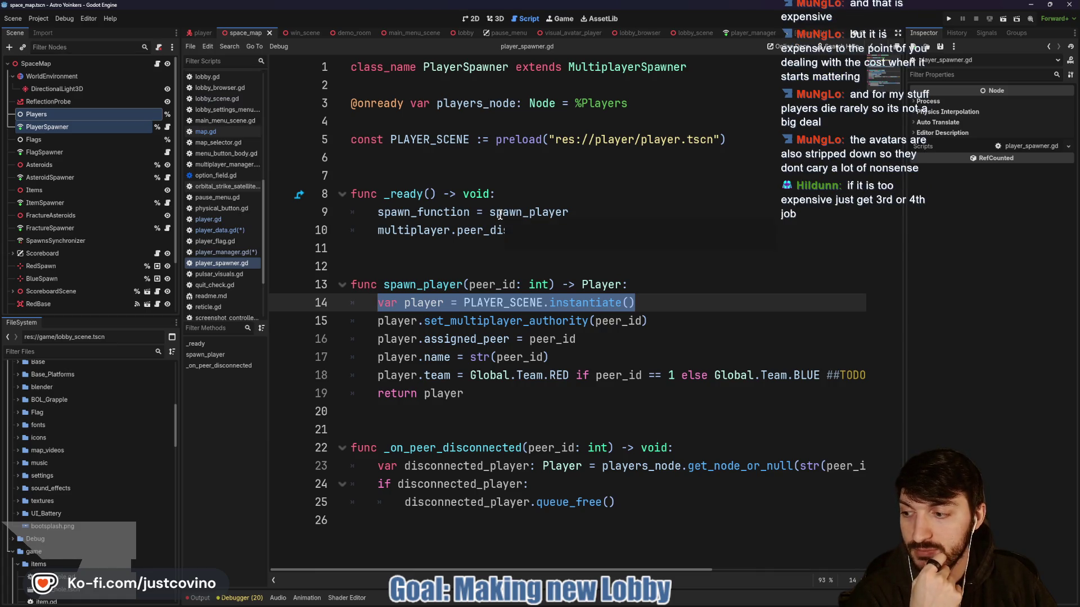
mouse_move(494, 211)
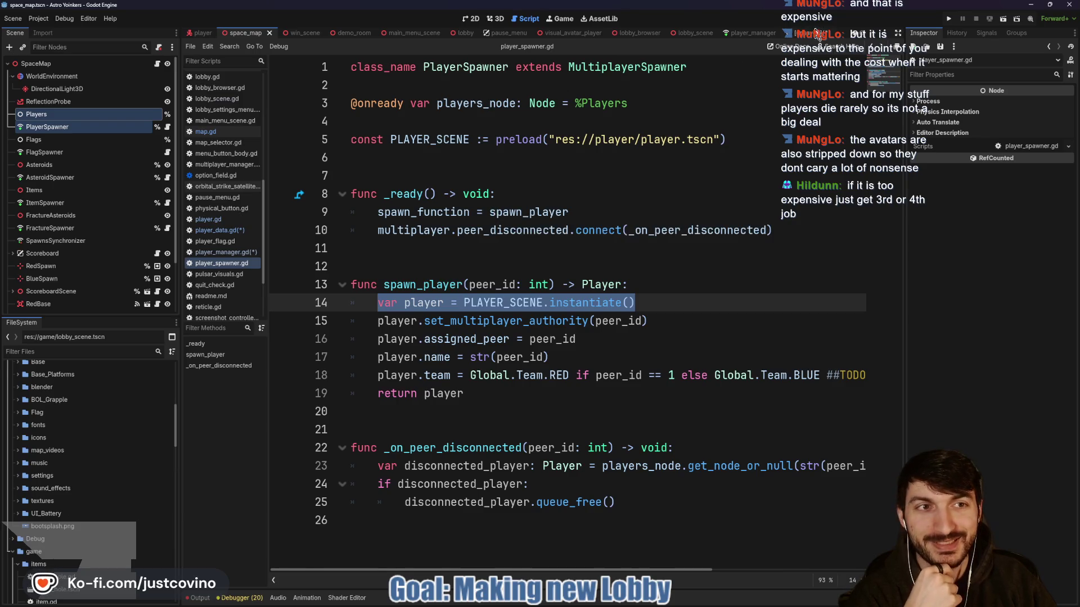
key(ctrl+Tab)
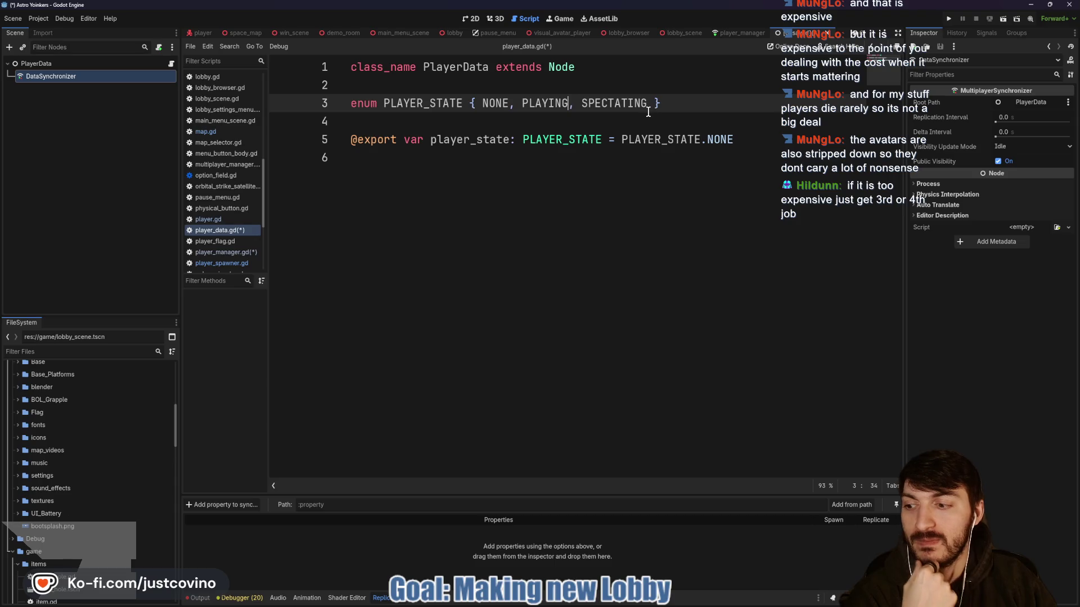
click(481, 168)
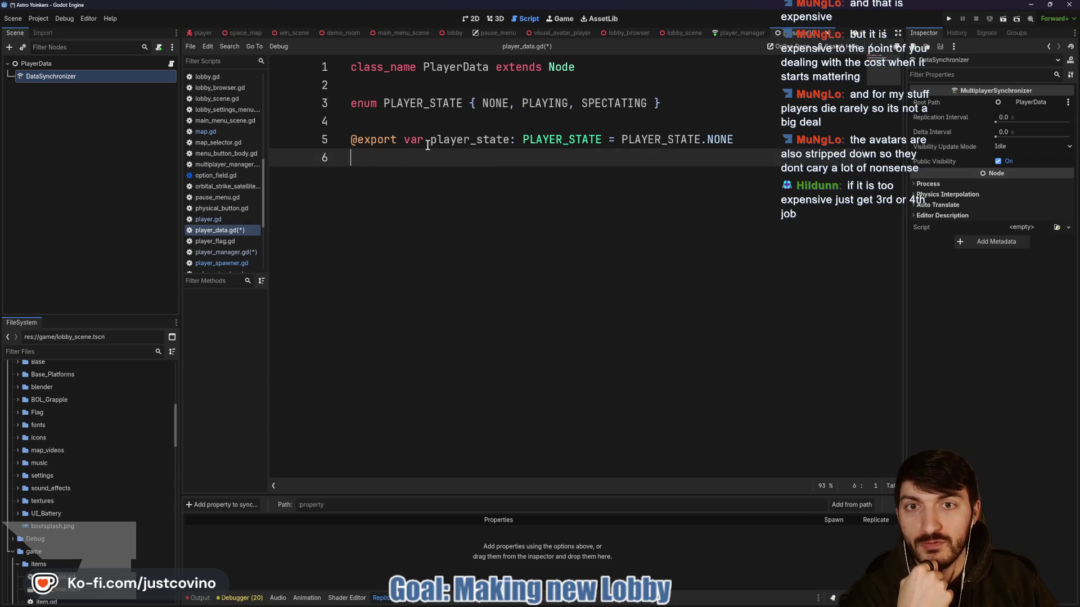
mouse_move(427, 145)
mouse_down()
mouse_move(590, 144)
mouse_move(639, 164)
mouse_up()
click(505, 183)
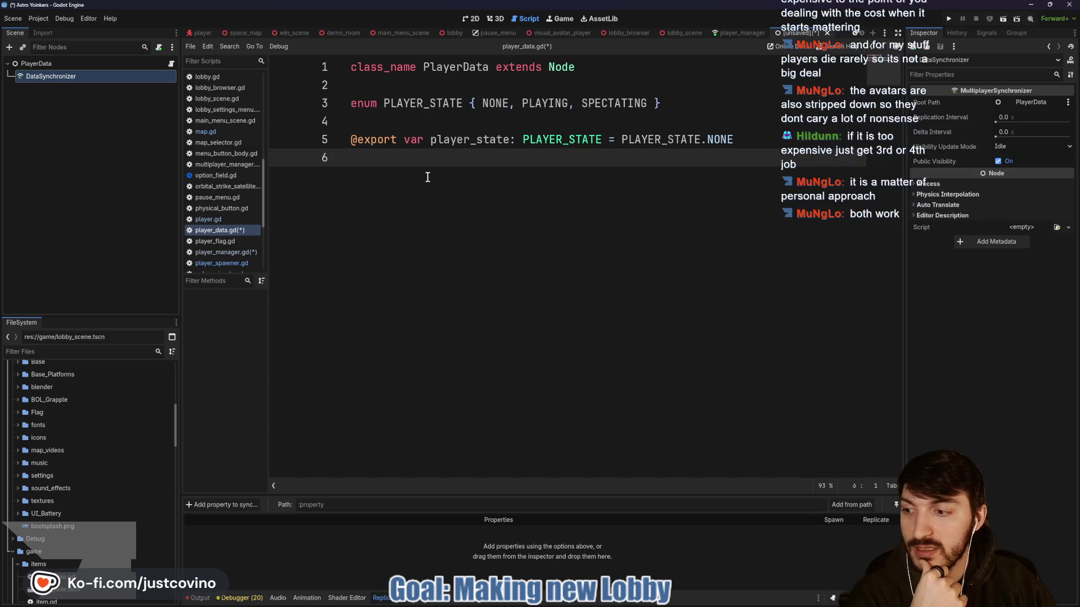
key(Return)
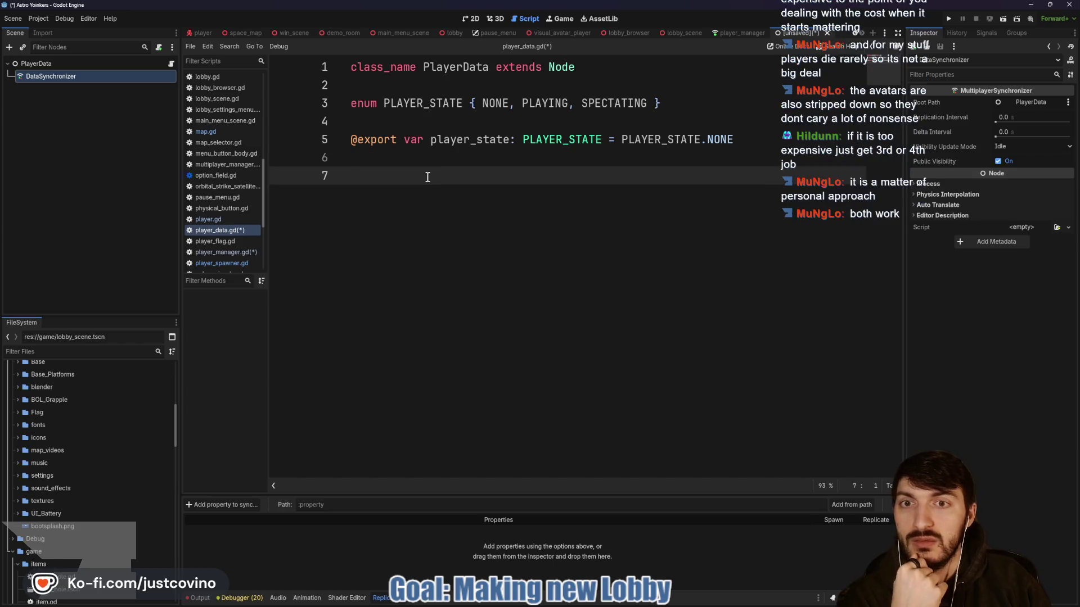
key(Up)
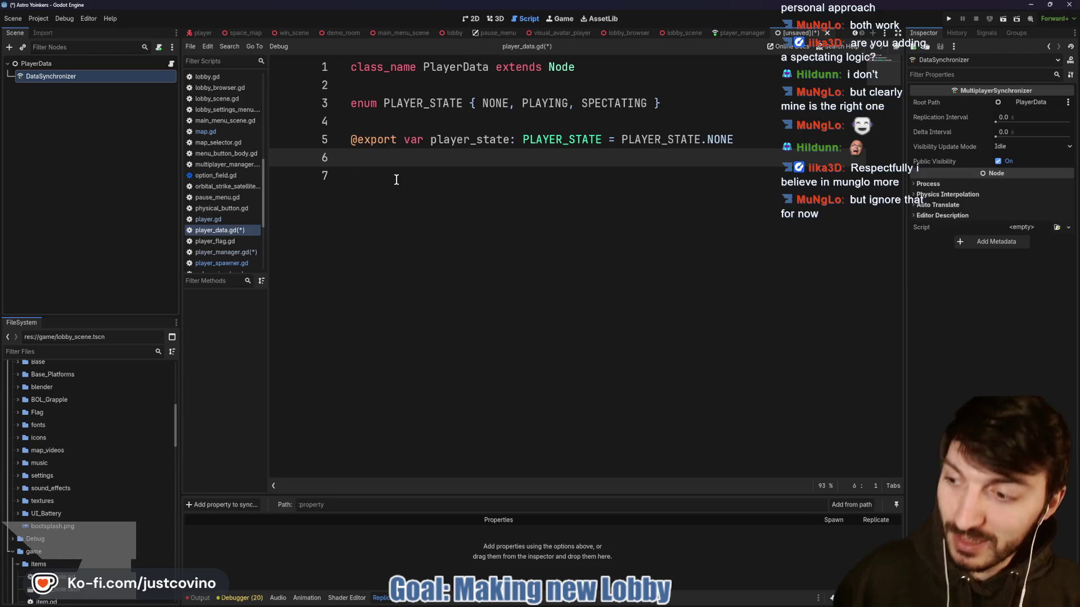
text(@export var peer_id:)
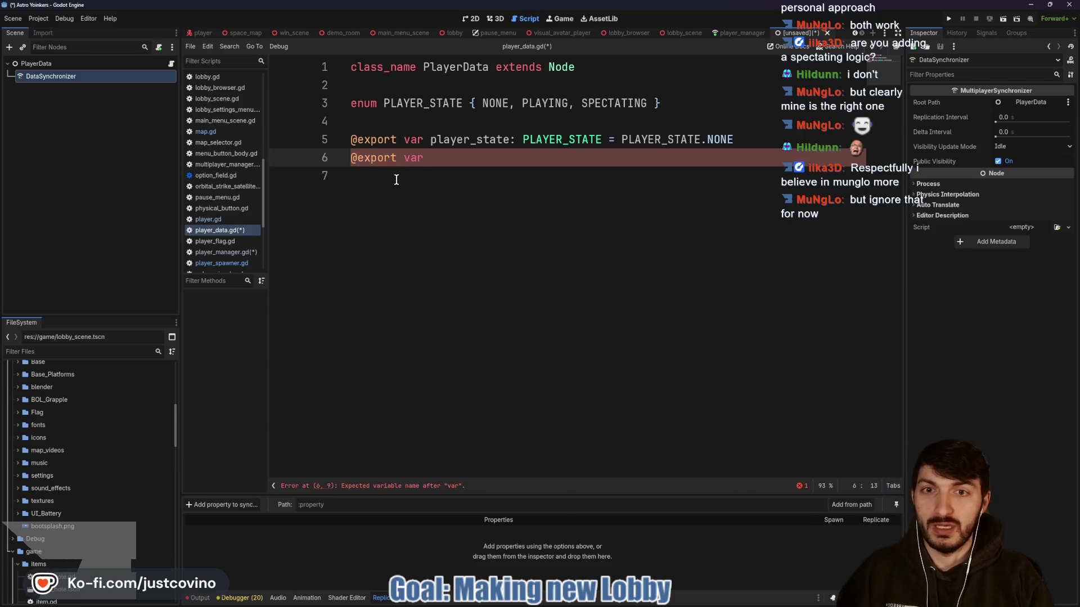
text( int)
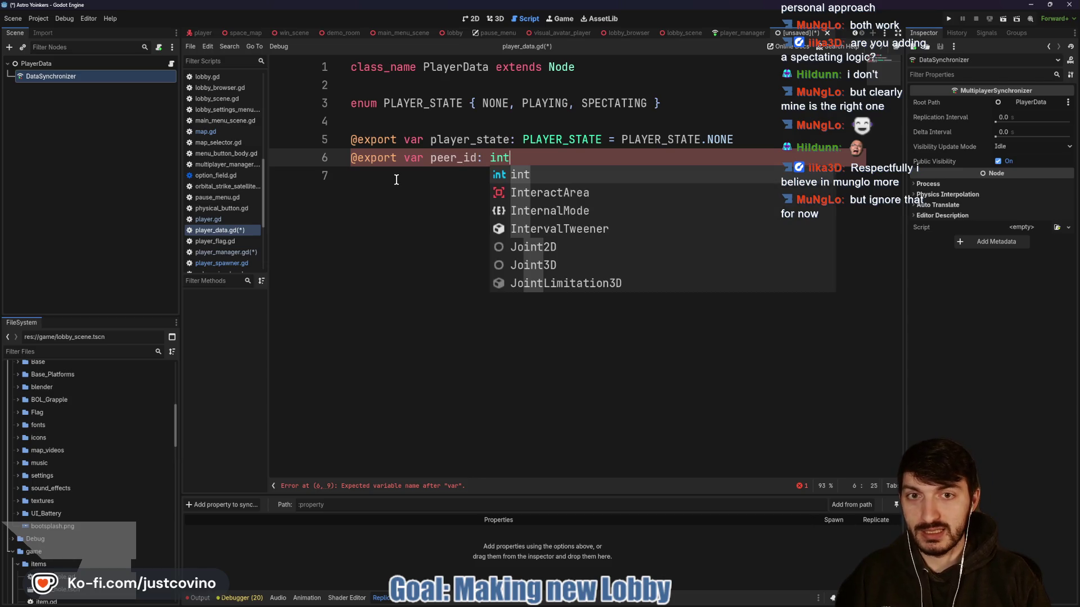
Save the PlayerData scene as player_data.tscn.
key(ctrl+s)
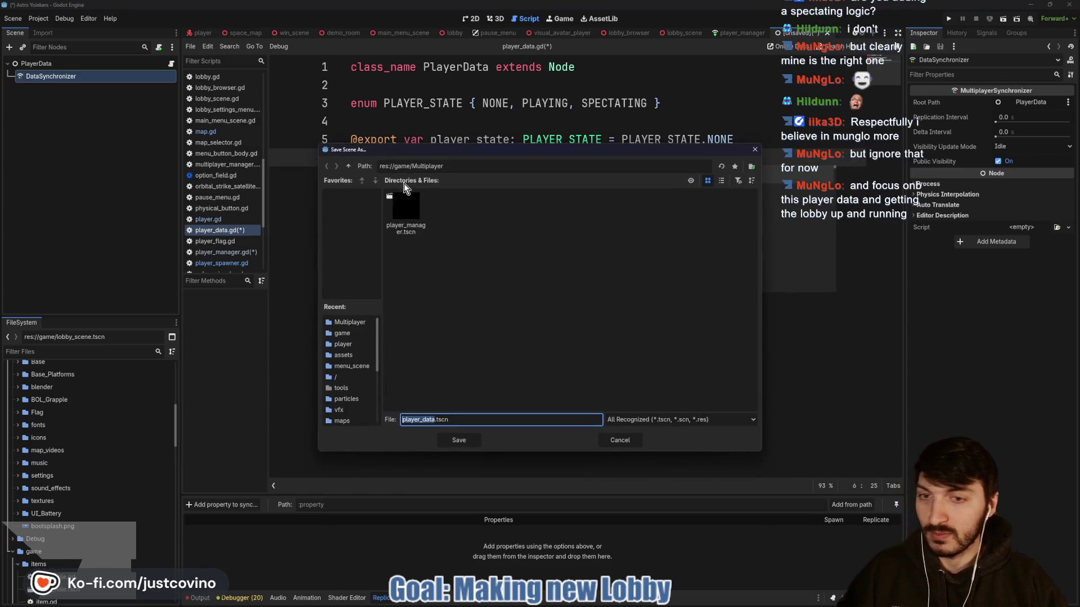
click(459, 440)
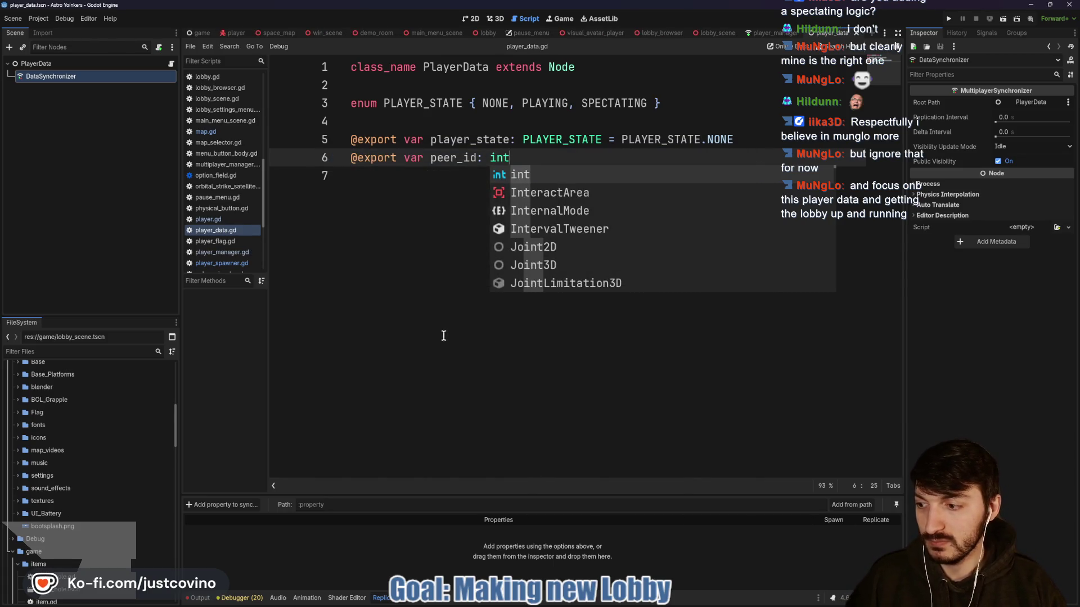
click(530, 234)
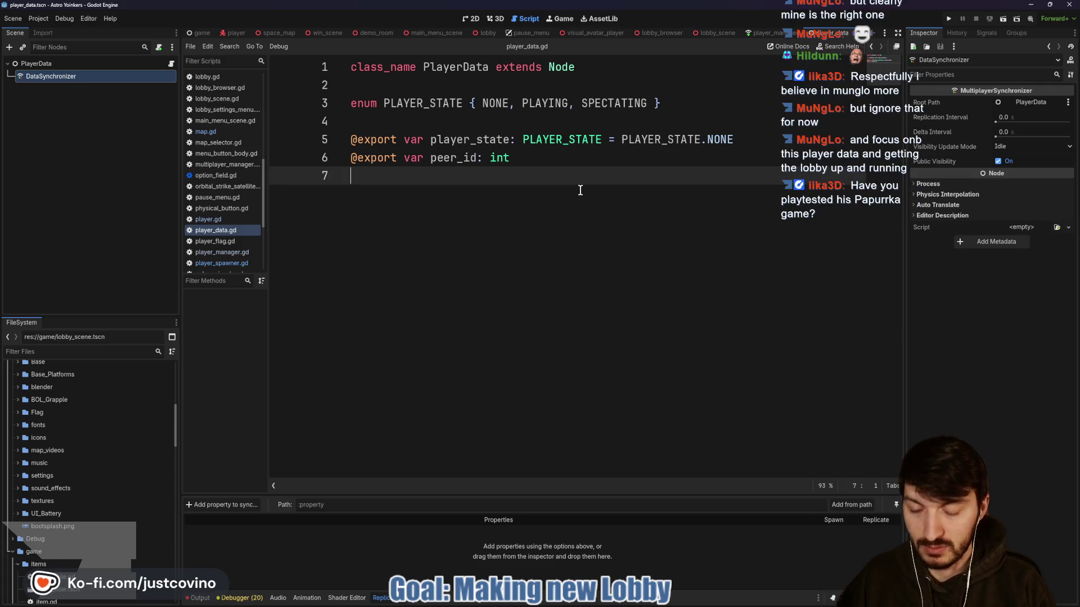
text(@export var)
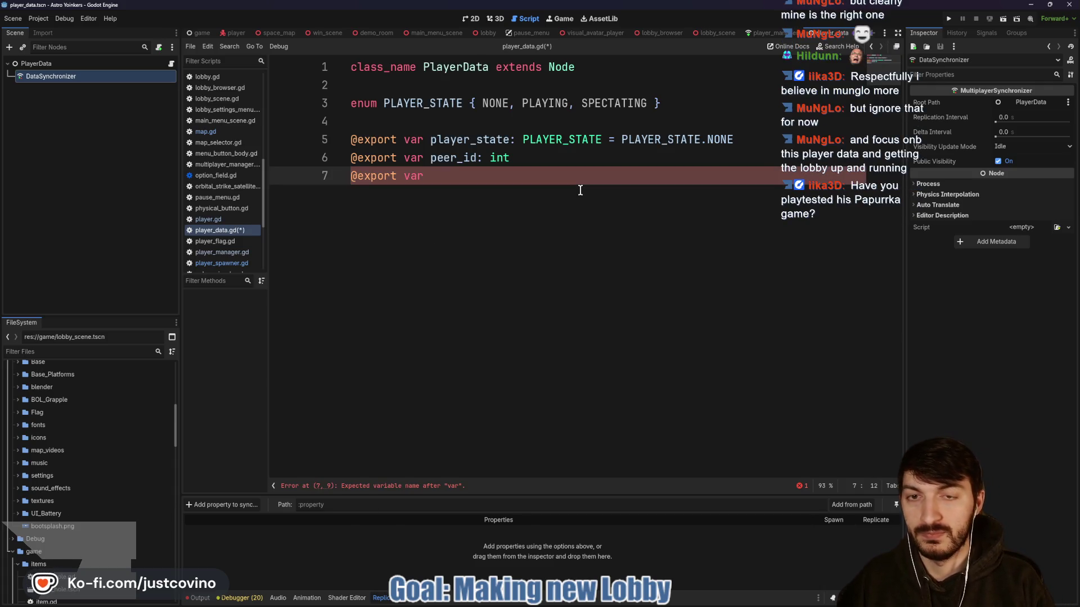
key(BackSpace)
key(BackSpace)
text(eam:)
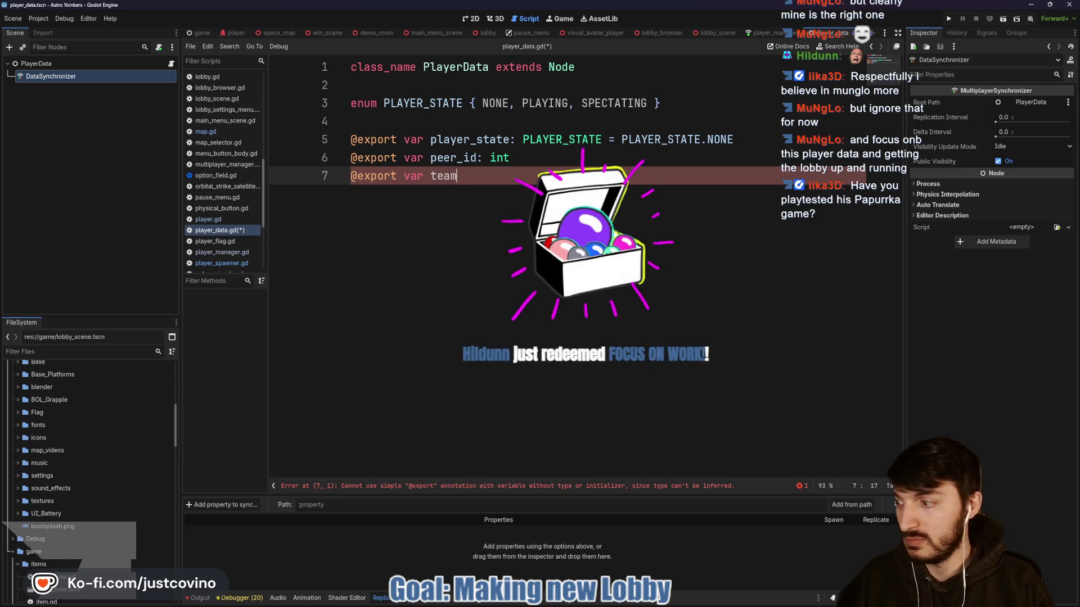
text( Global.Team)
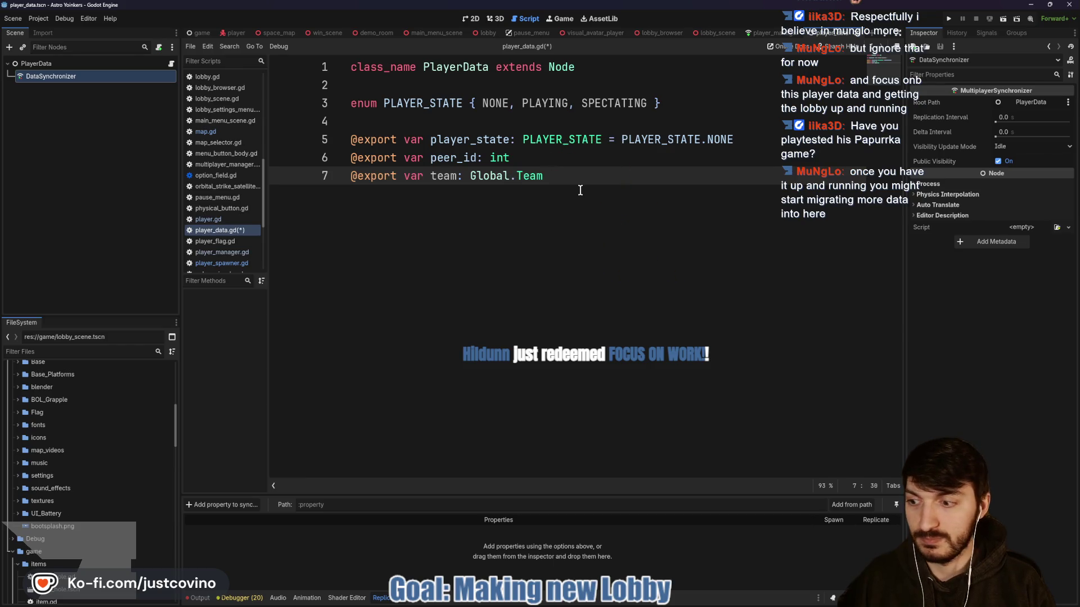
key(ctrl+s)
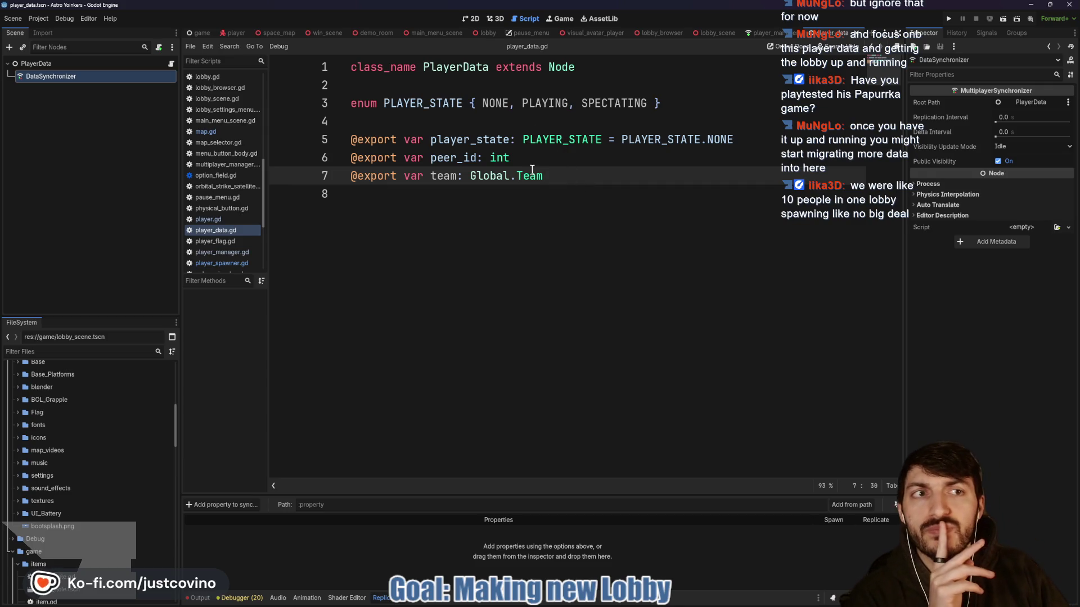
click(547, 189)
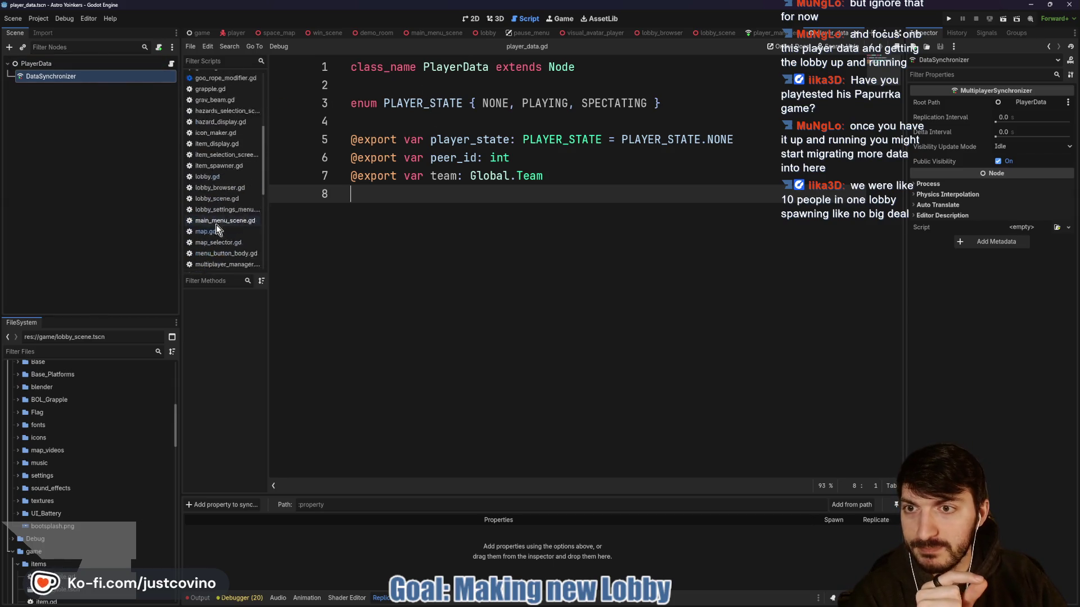
scroll(215, 222, up, 10)
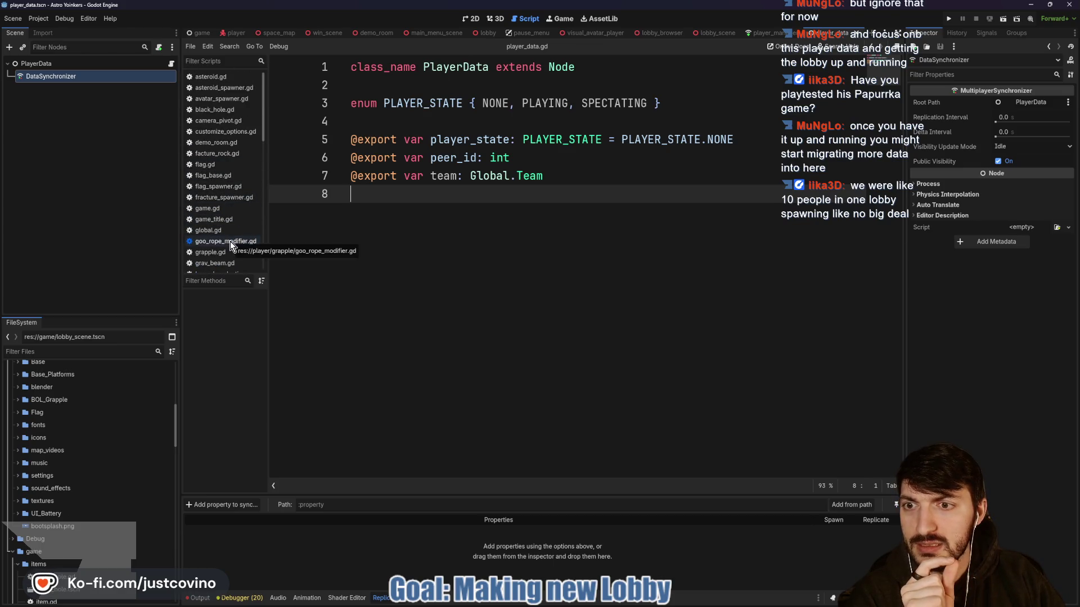
Scroll through the script list to locate multiplayer_manager.gd.
scroll(228, 171, down, 3)
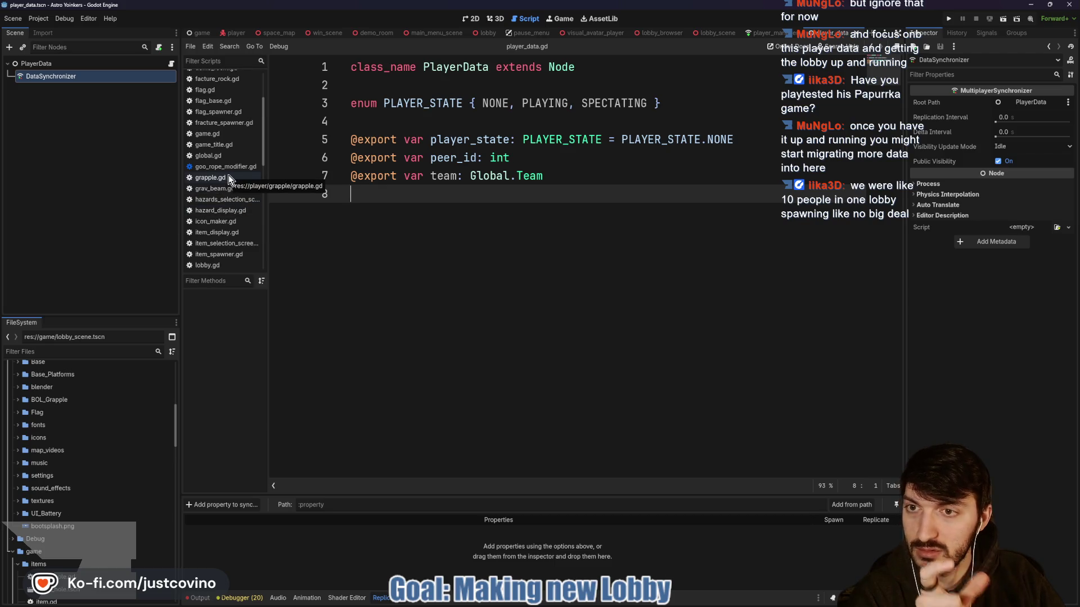
scroll(225, 168, up, 3)
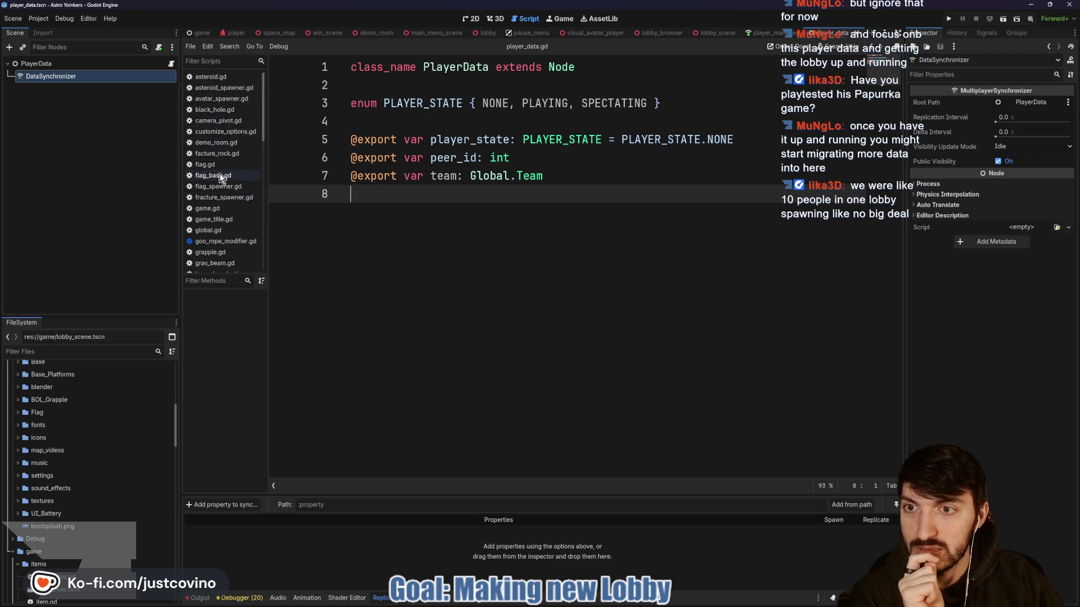
scroll(221, 184, down, 5)
scroll(222, 189, down, 1)
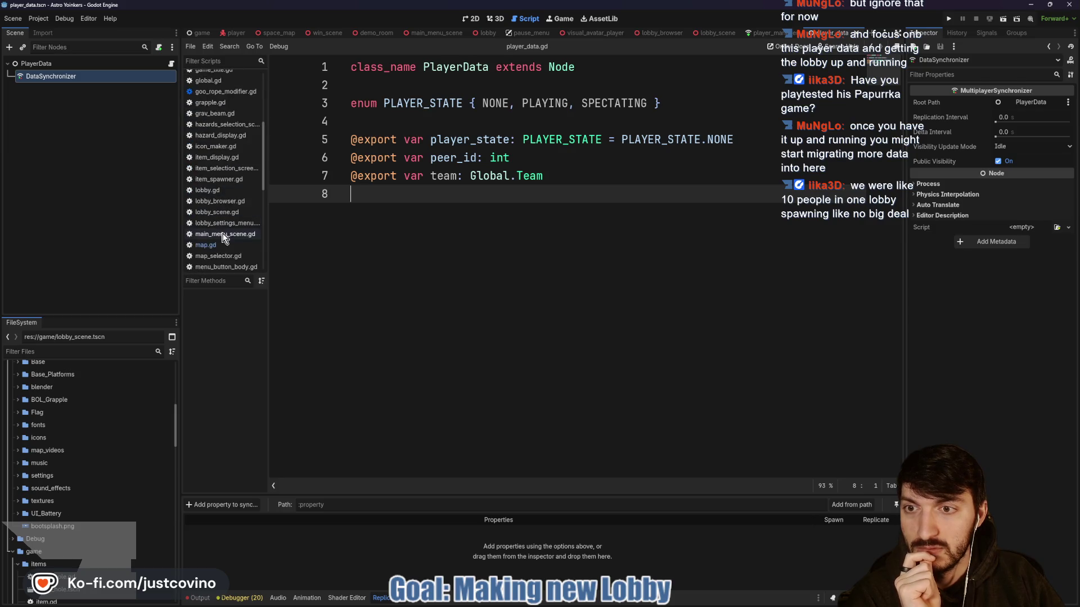
scroll(222, 256, down, 1)
Open multiplayer_manager.gd and highlight the local player dictionary block on lines 61–65.
click(226, 253)
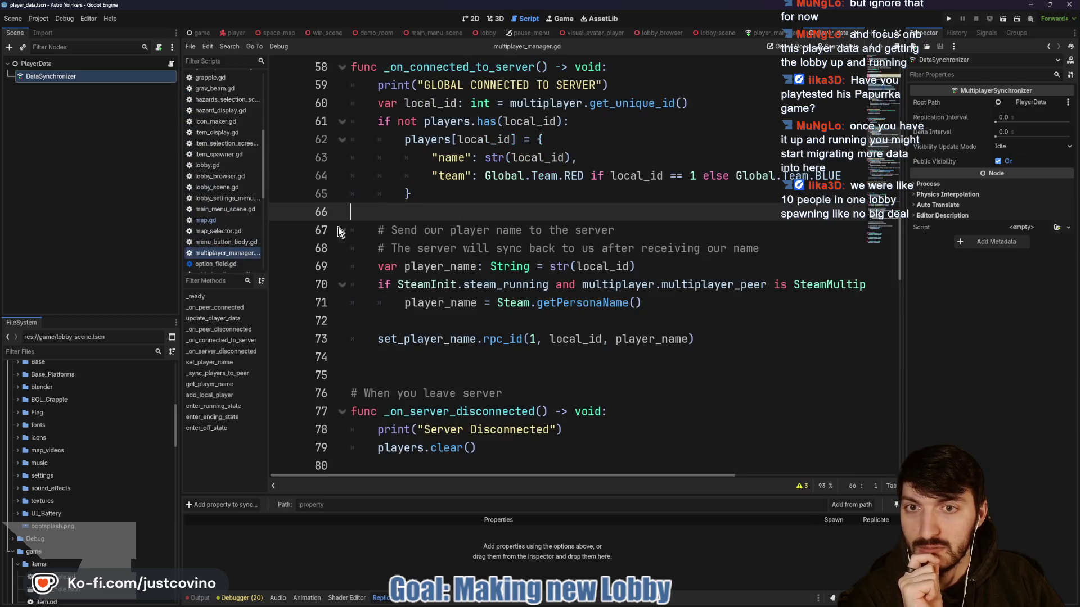
scroll(498, 221, up, 2)
drag(419, 304, 349, 230)
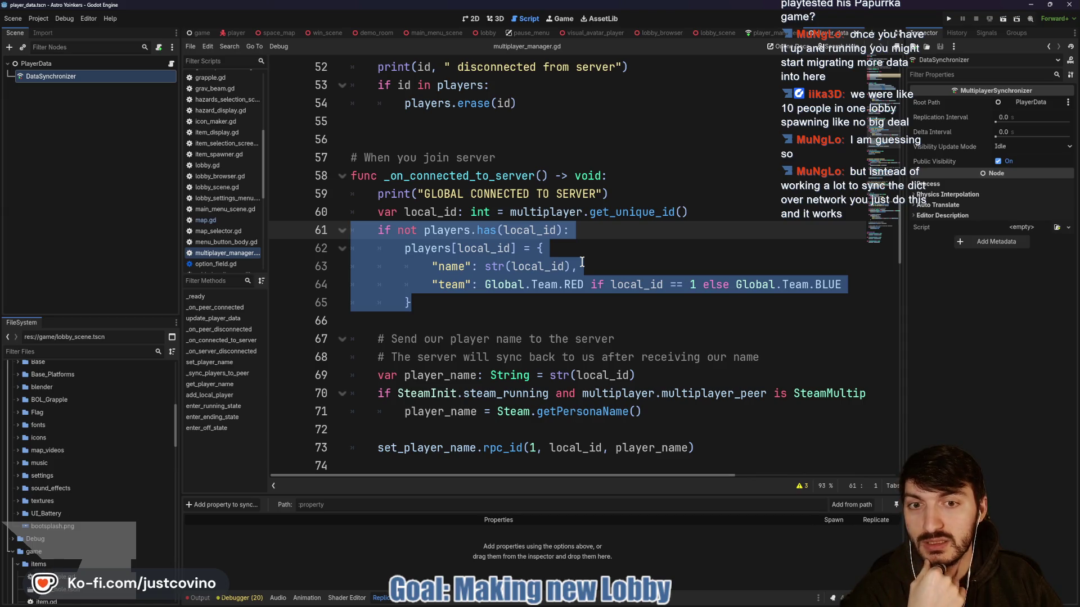
click(491, 303)
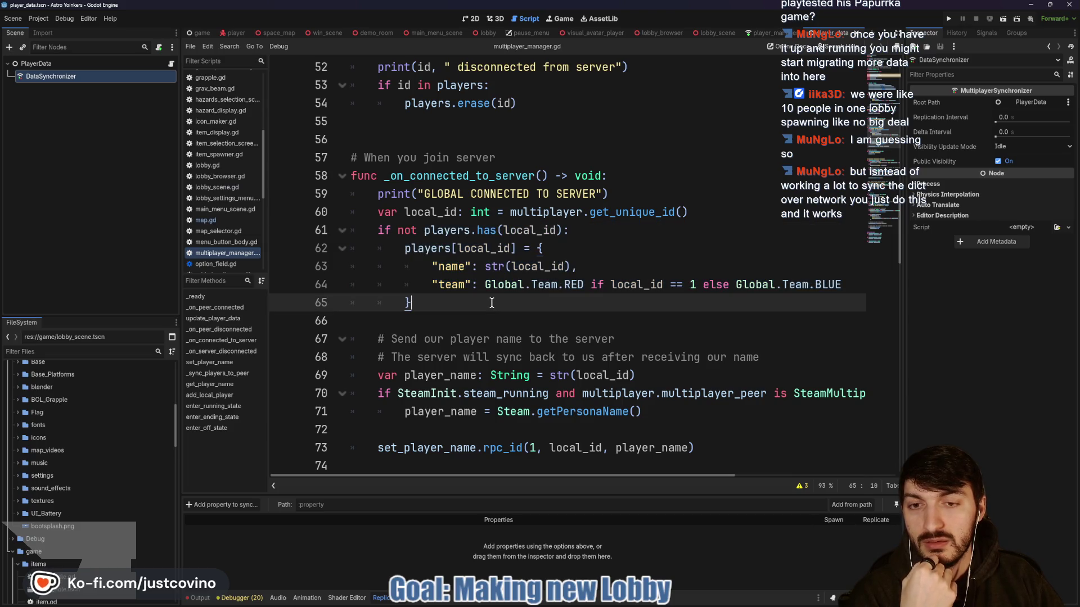
drag(478, 303, 341, 229)
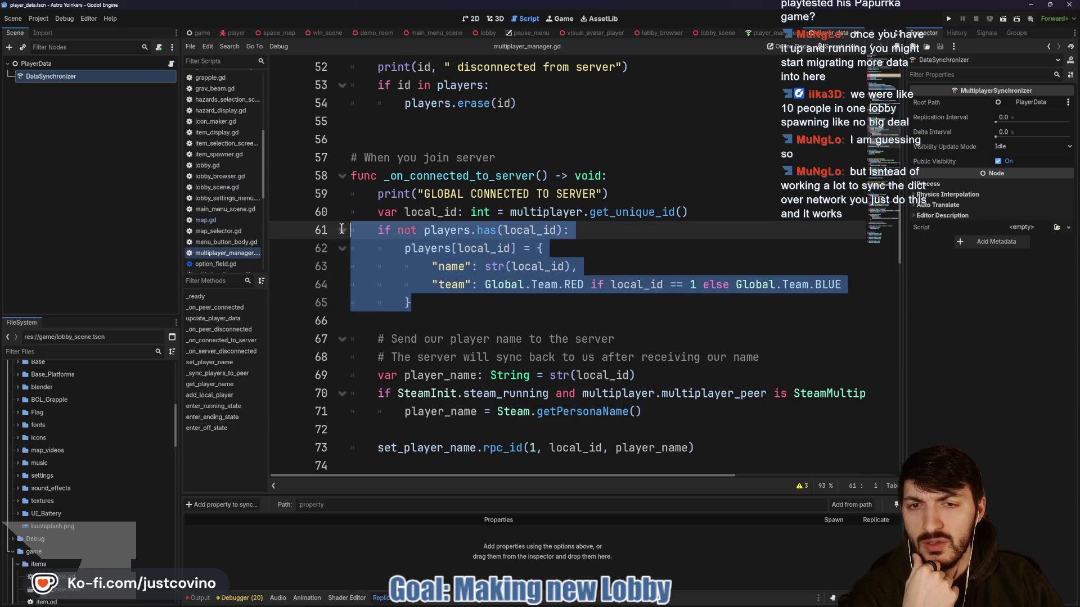
mouse_move(442, 299)
mouse_down()
mouse_move(360, 267)
mouse_move(322, 232)
mouse_up()
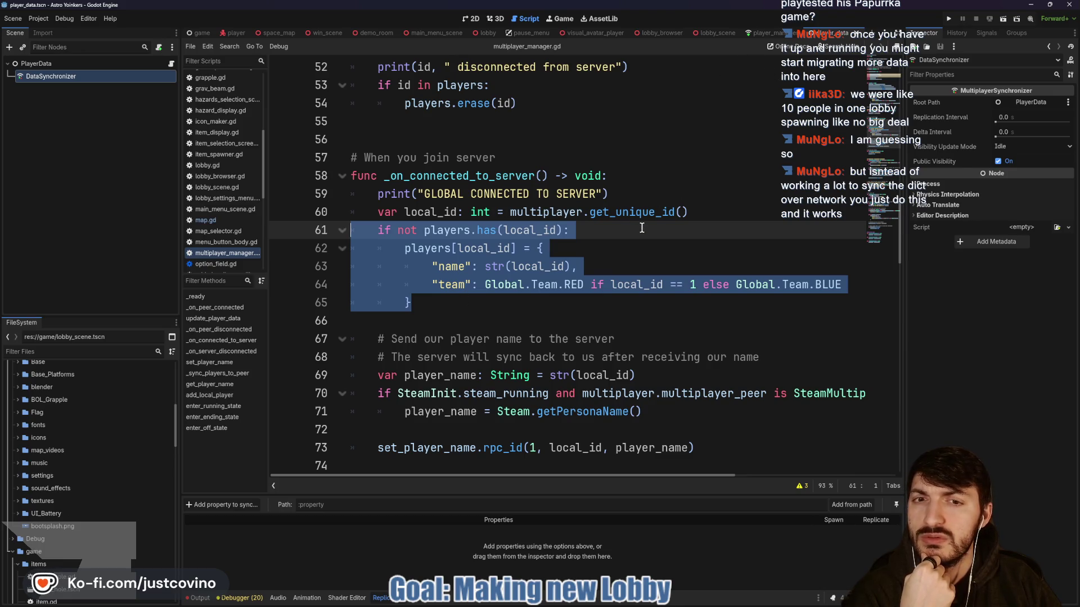
Highlight the team assignment expression on line 64, then return to player_manager.gd.
scroll(623, 237, down, 4)
scroll(624, 237, up, 4)
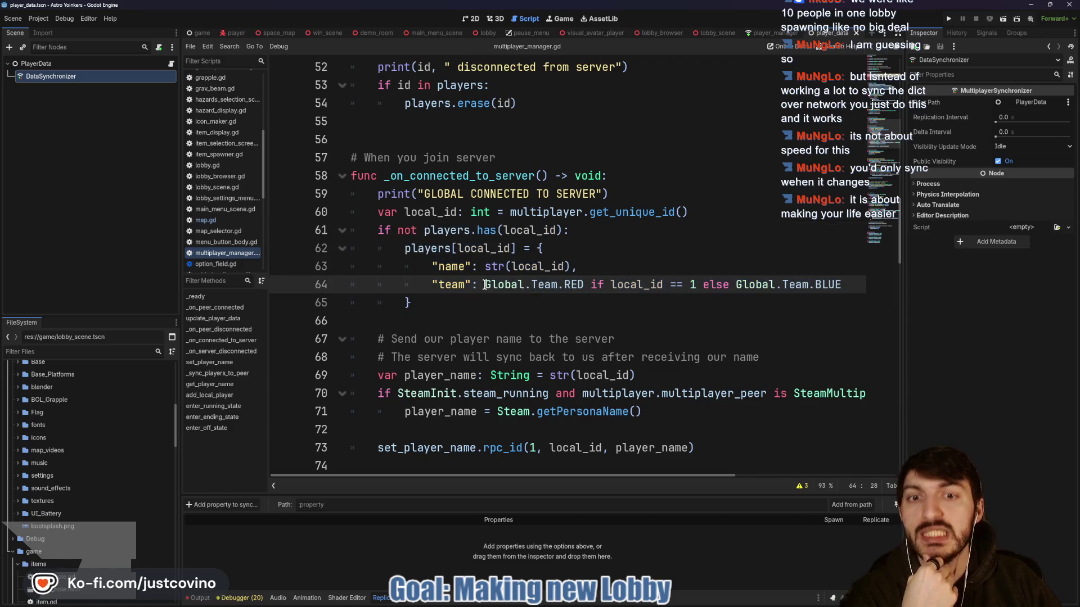
drag(485, 285, 843, 285)
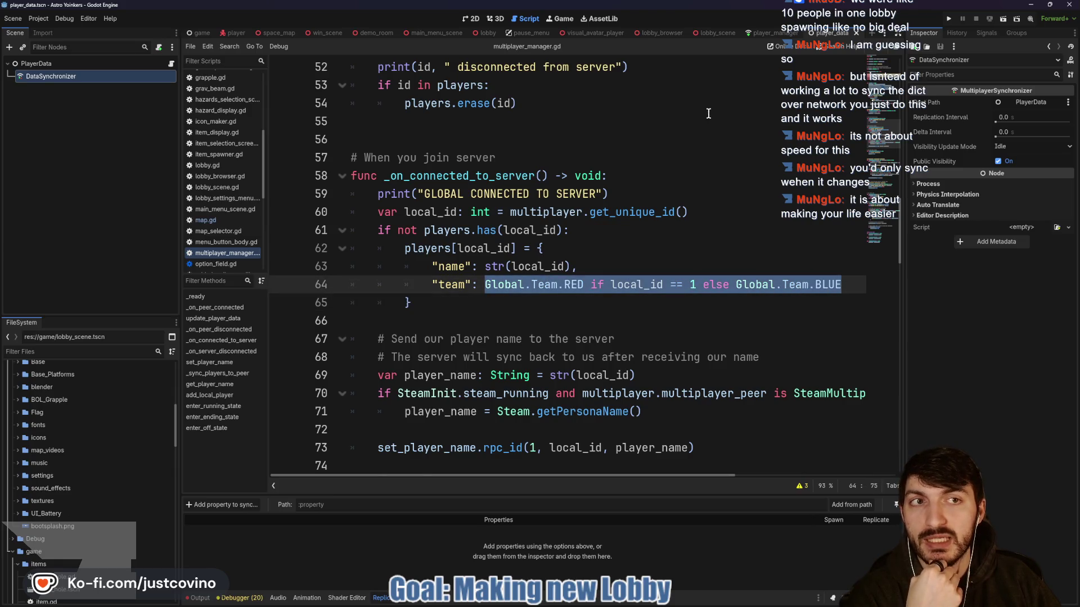
click(770, 34)
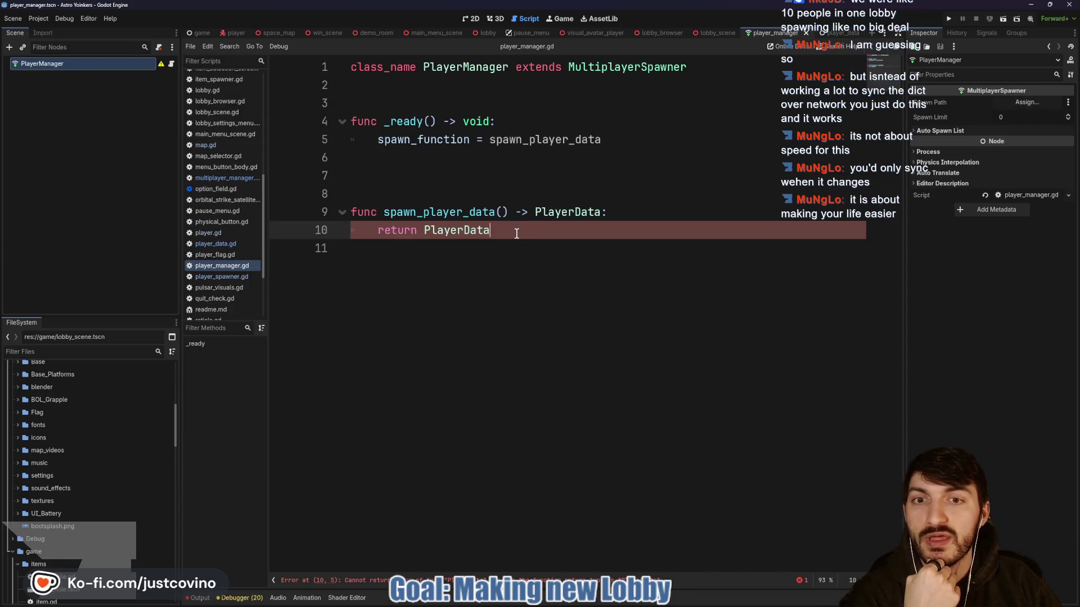
click(831, 32)
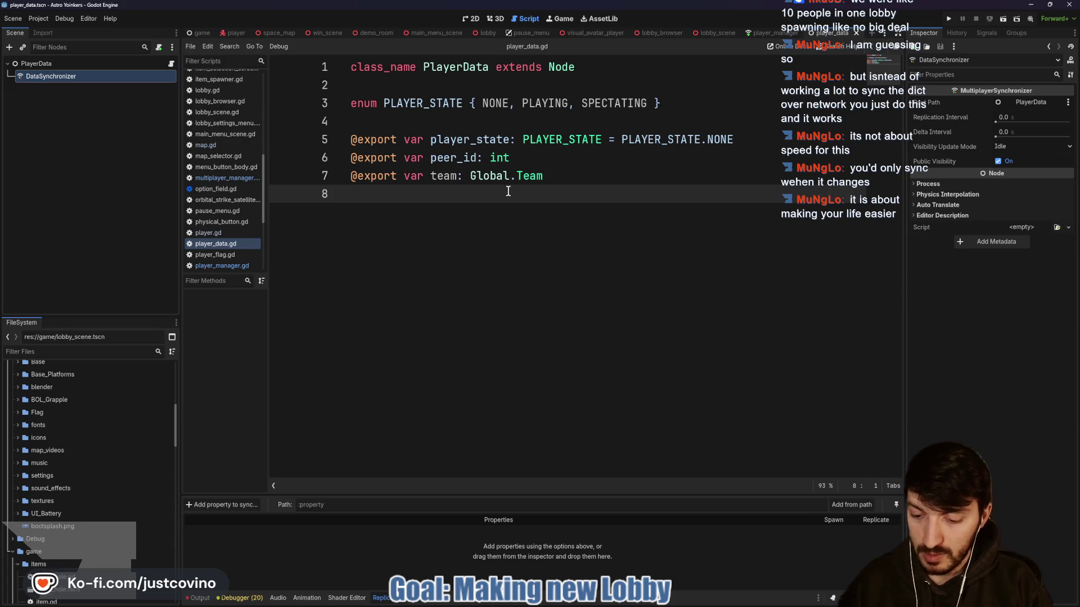
text(@export var player_name)
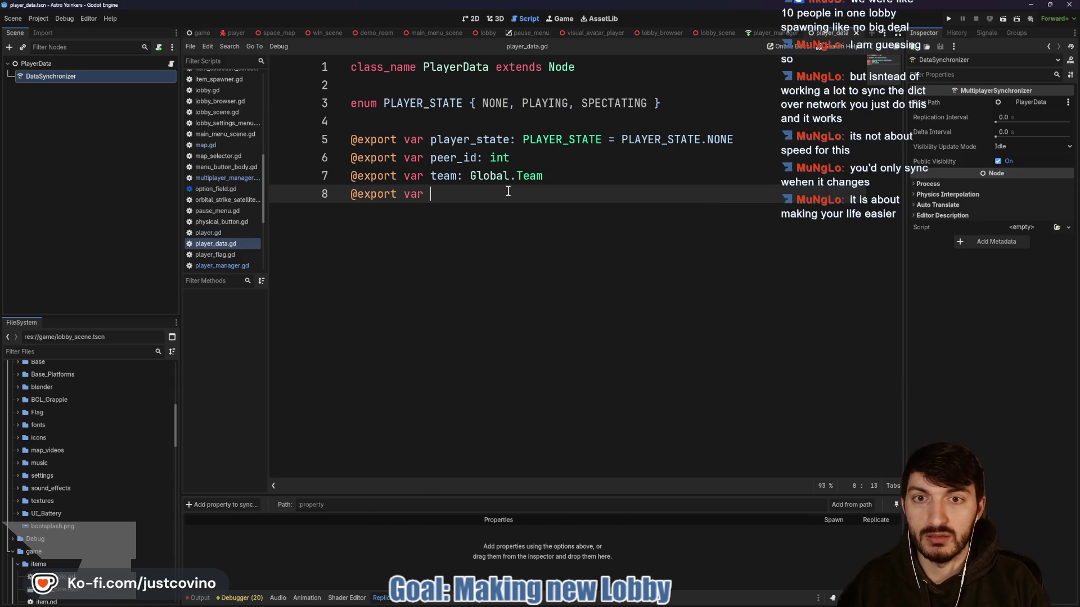
text(: String)
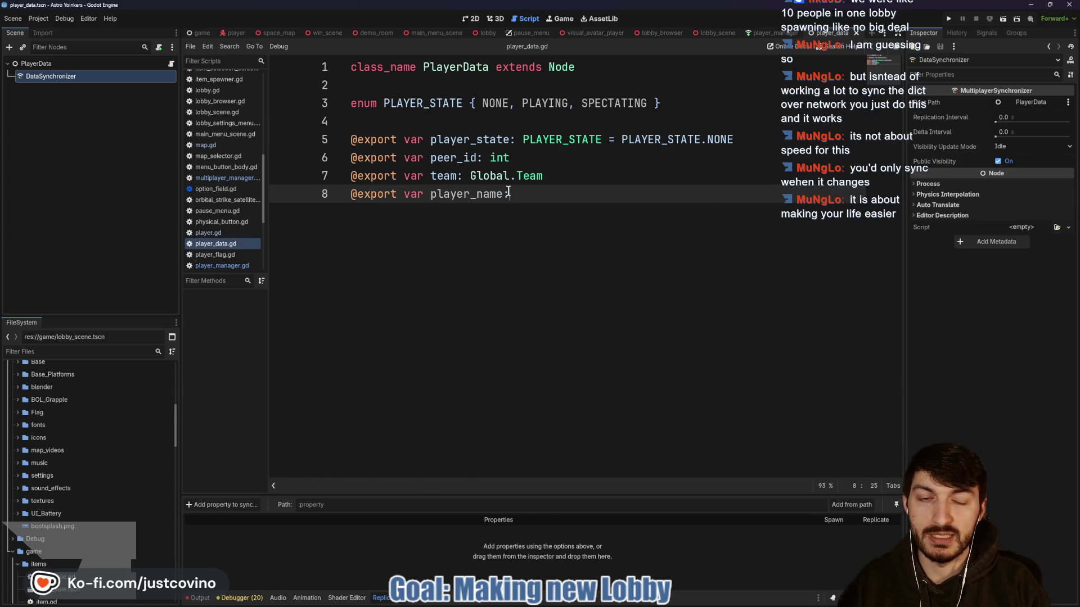
key(Escape)
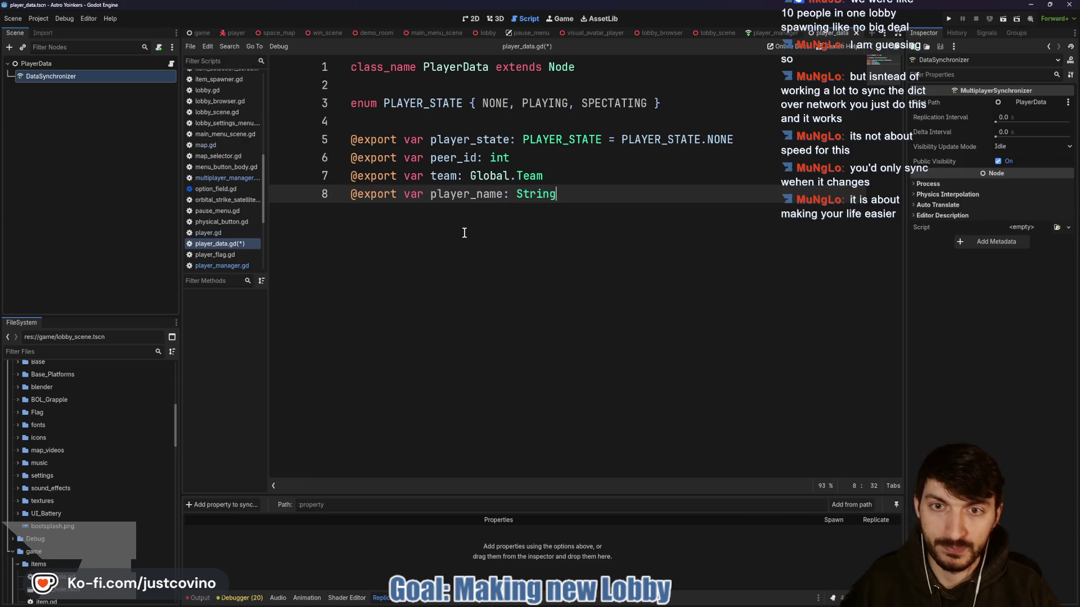
key(ctrl+s)
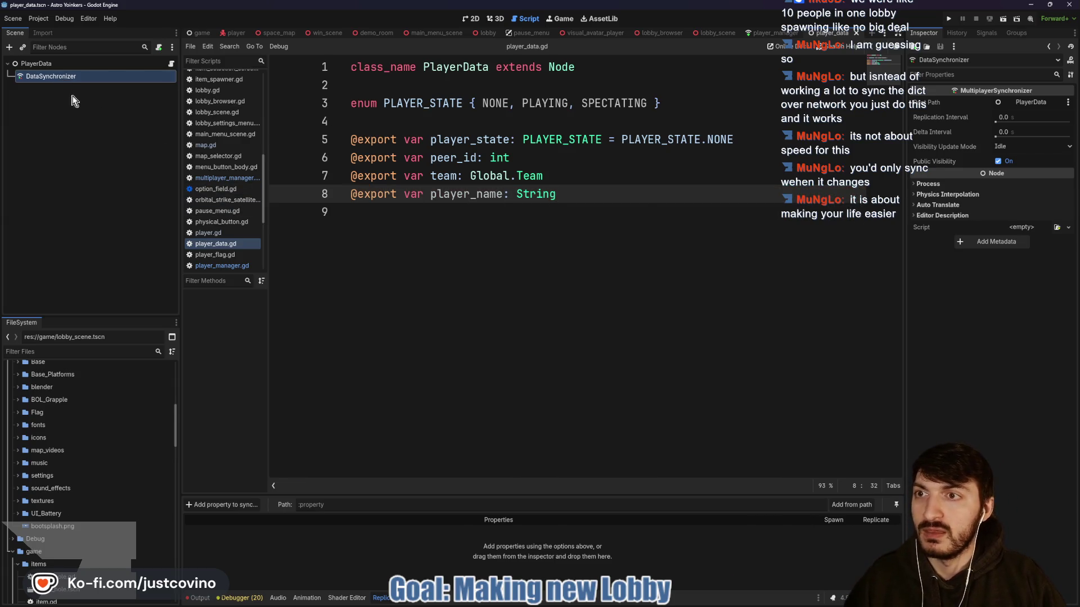
Add PlayerData's player_state property to the DataSynchronizer's replication list.
click(222, 505)
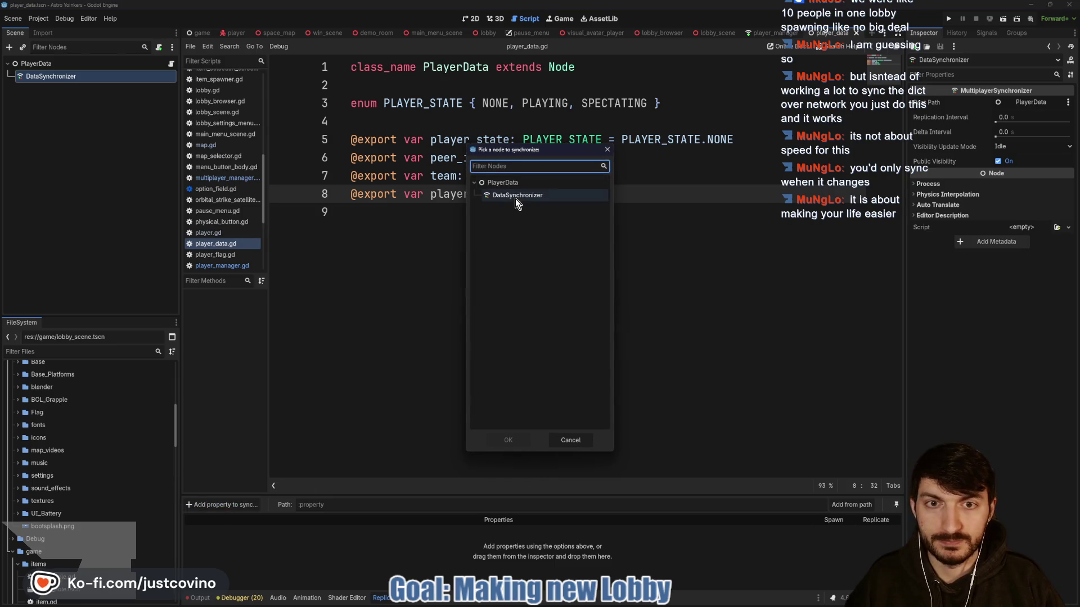
click(503, 183)
click(511, 440)
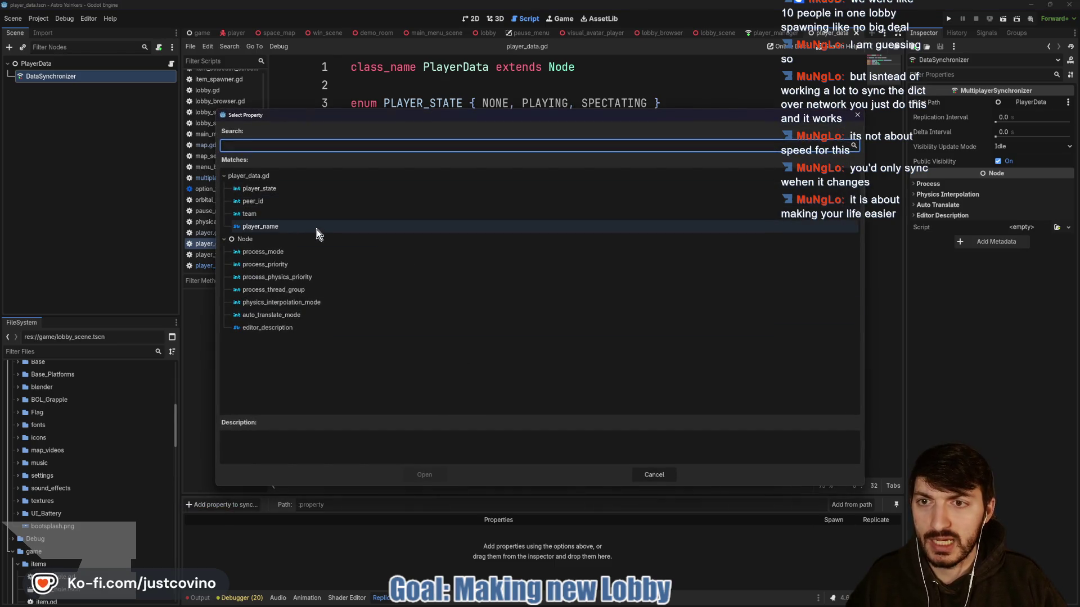
click(267, 188)
click(426, 476)
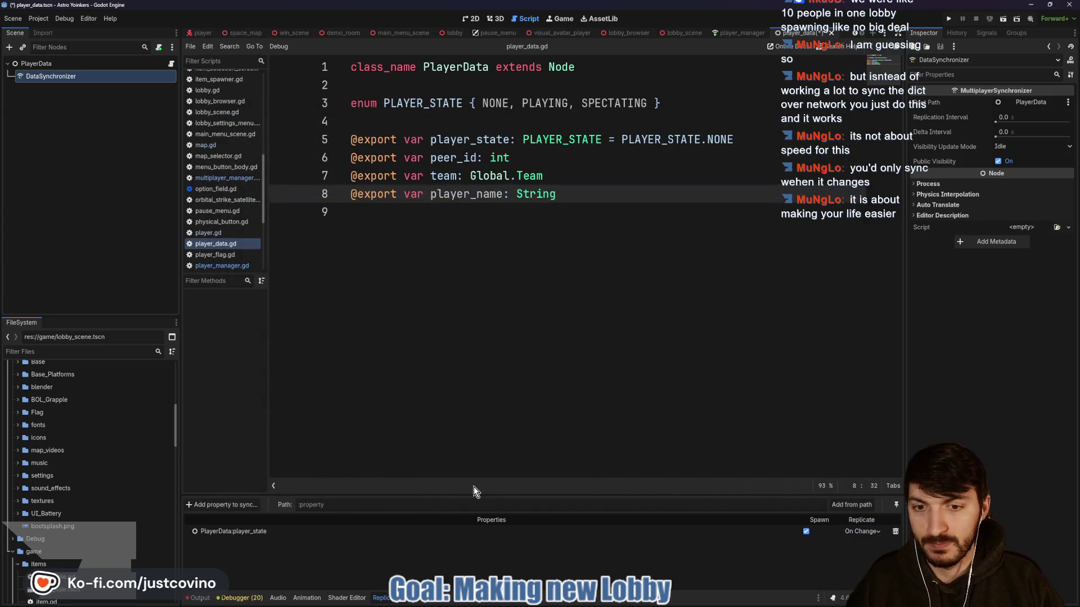
drag(475, 495, 478, 389)
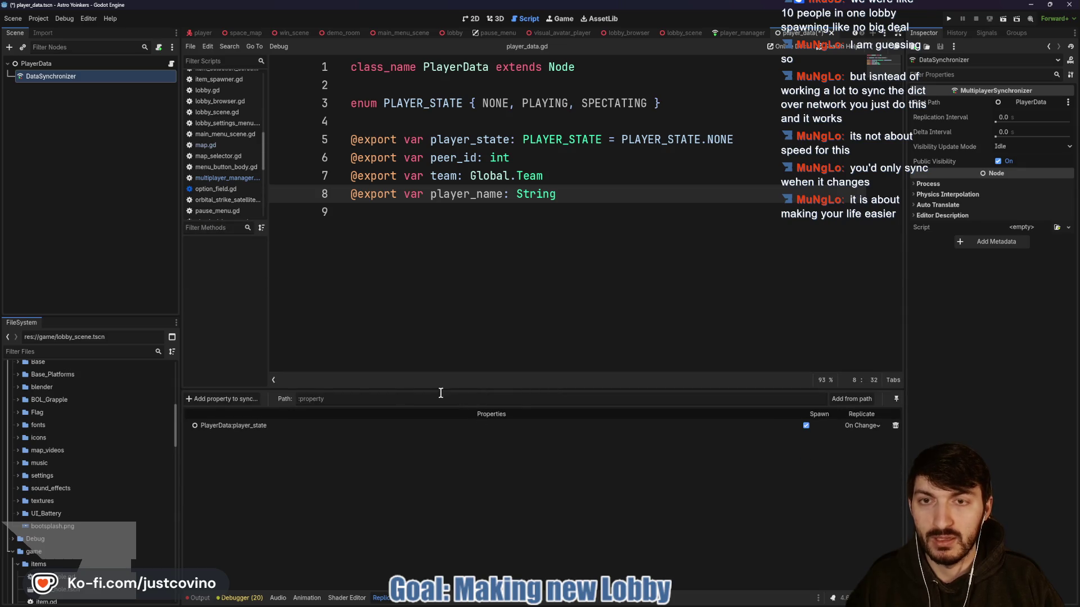
Add peer_id to the replication list, replicating On Change.
click(225, 399)
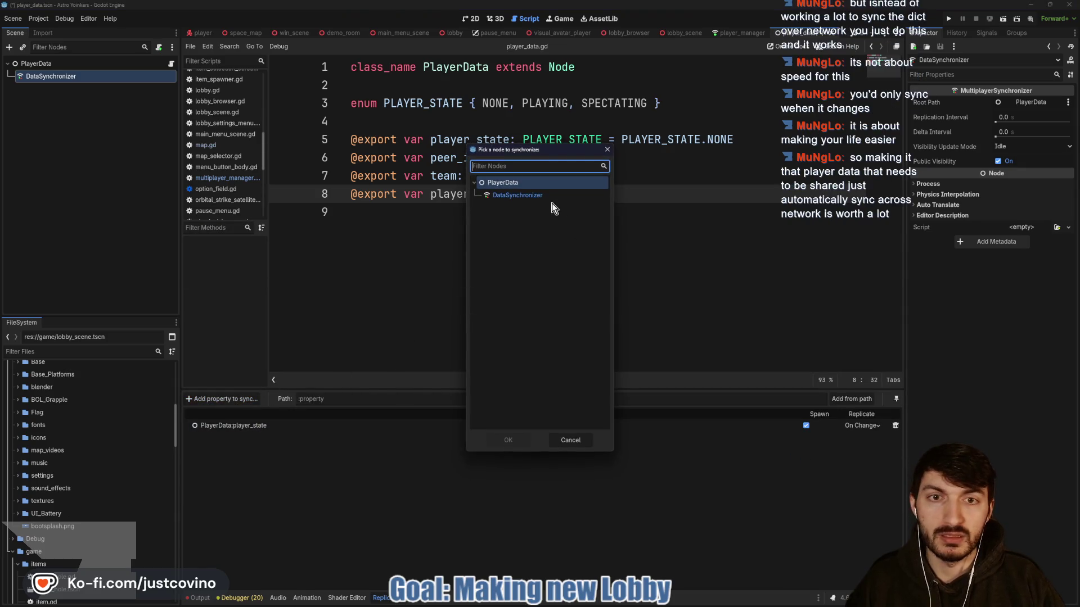
click(511, 183)
click(506, 439)
click(281, 200)
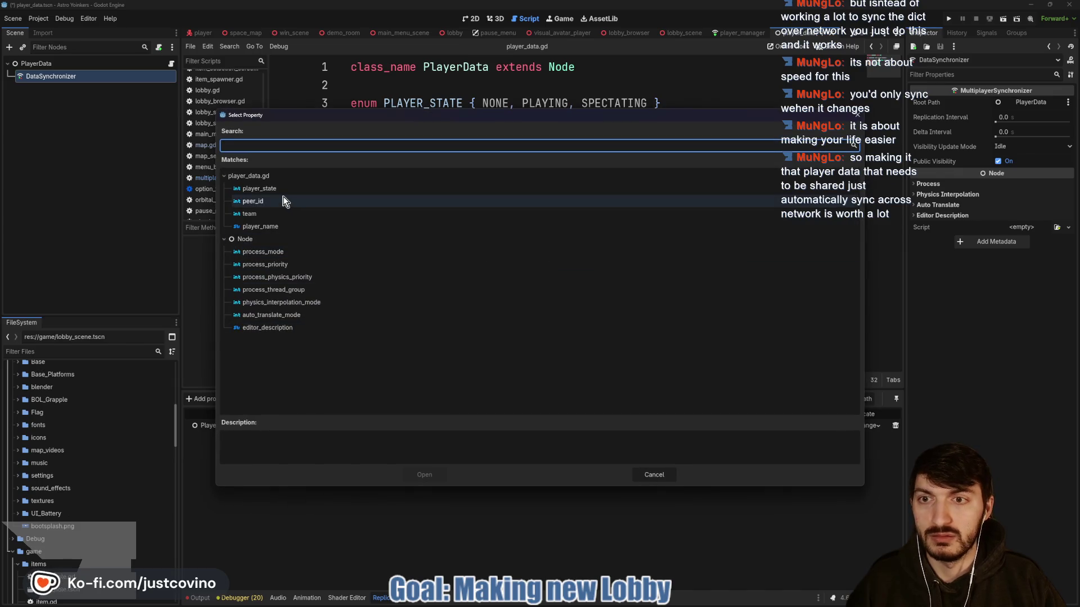
click(426, 476)
click(862, 438)
click(861, 476)
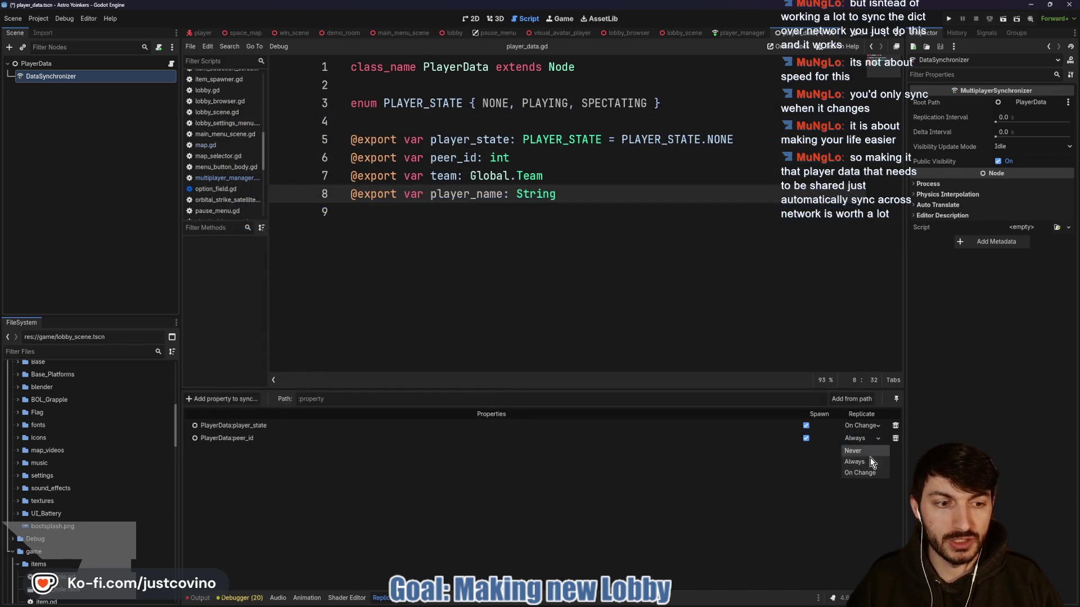
Add team to the replication list, replicating On Change.
click(192, 401)
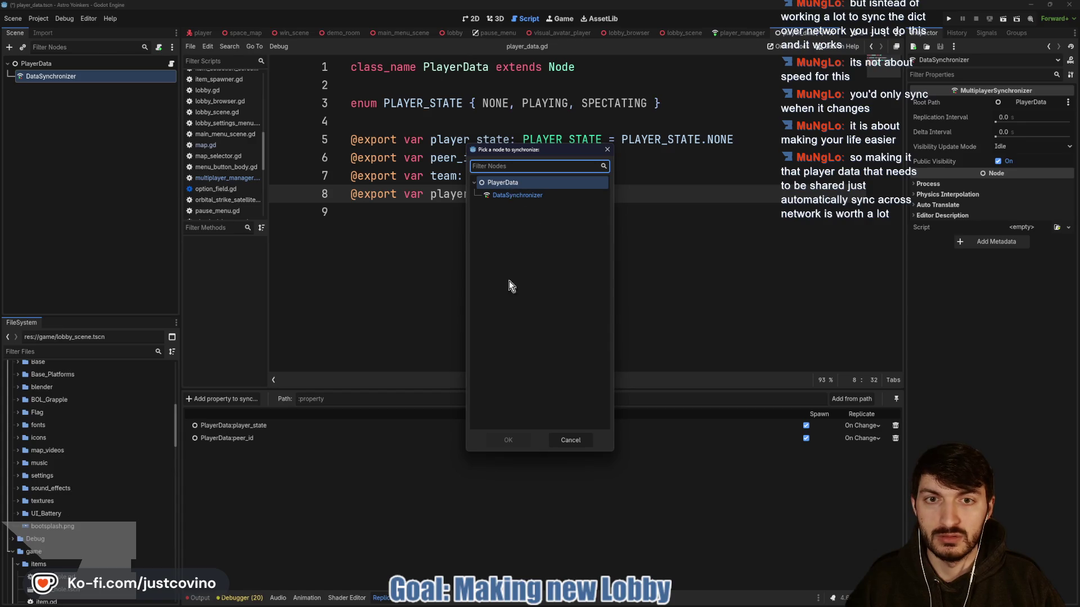
click(495, 183)
click(508, 439)
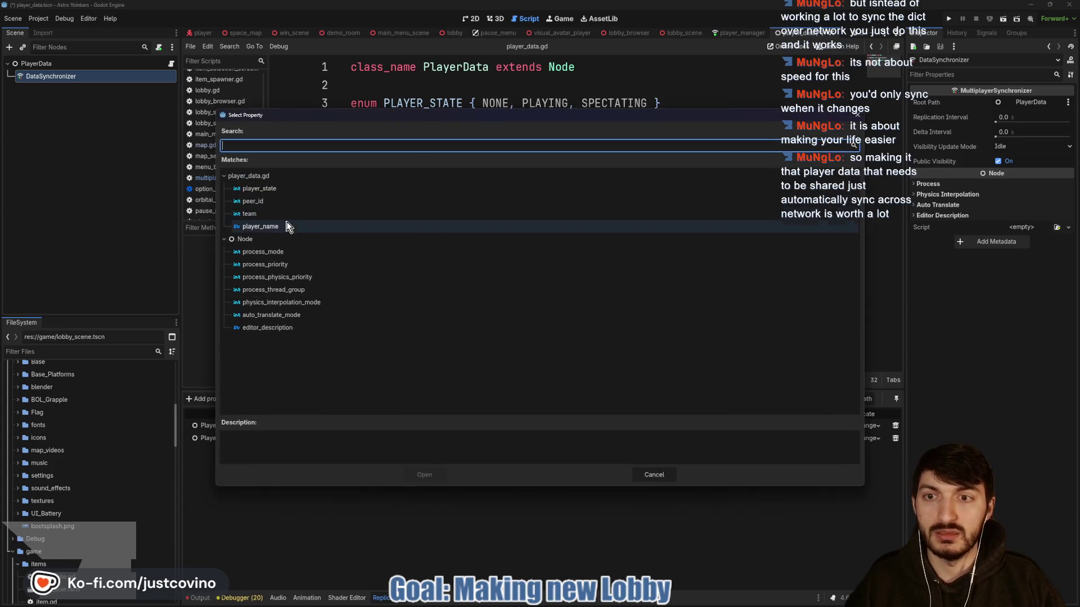
click(265, 215)
click(424, 475)
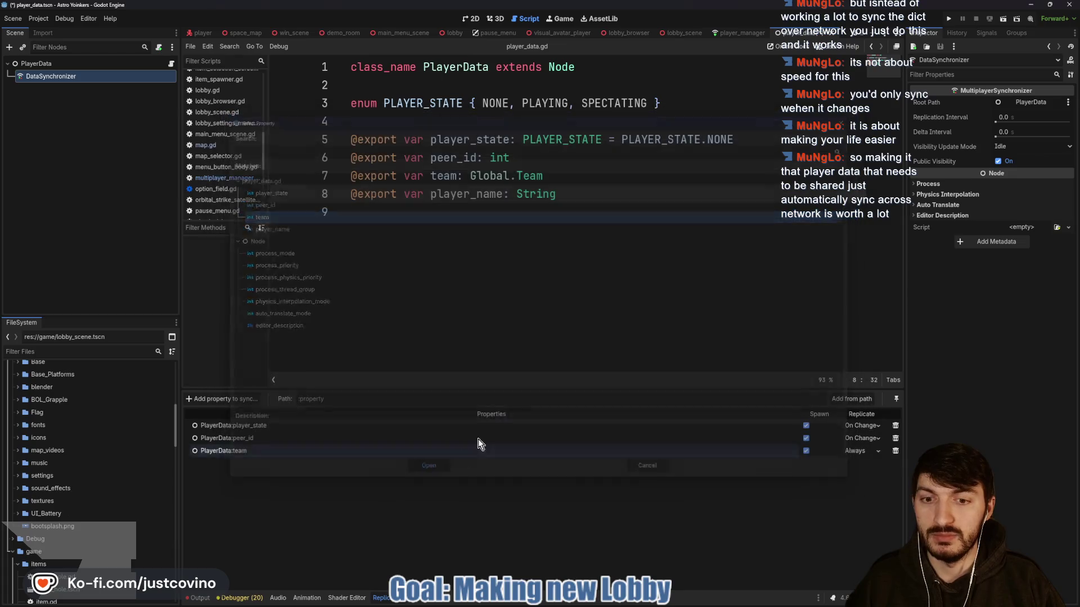
click(870, 451)
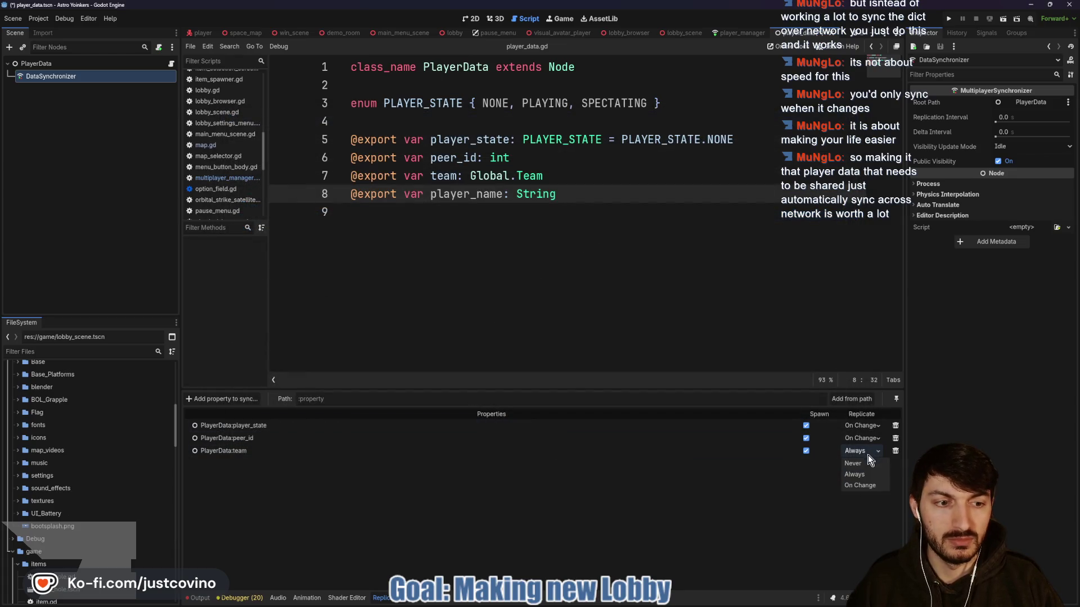
click(860, 485)
Add player_name to the replication list with On Change, then save the scene.
click(222, 398)
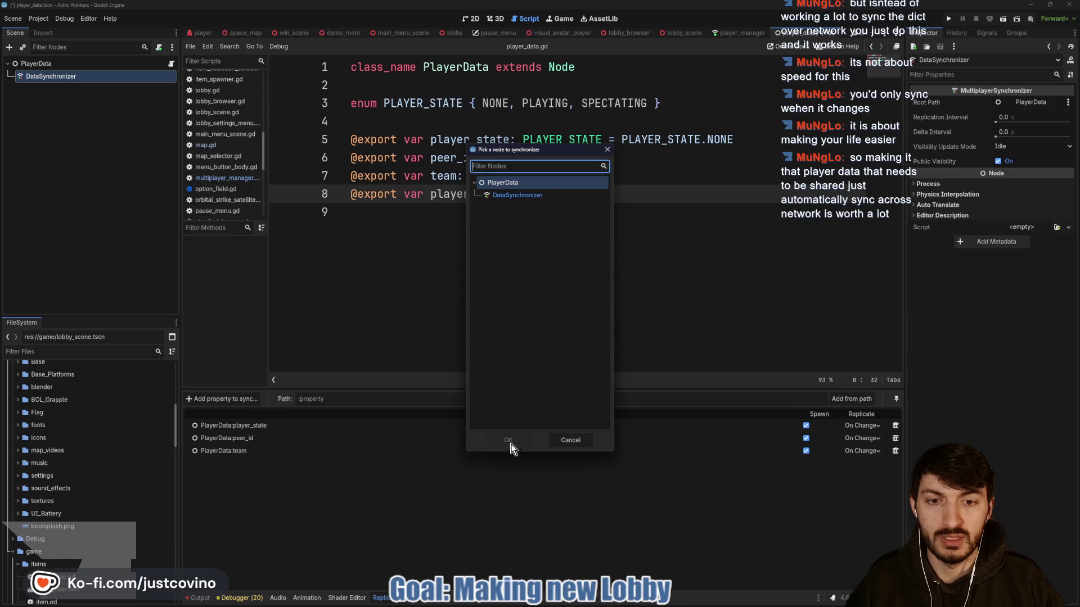
click(495, 180)
click(507, 440)
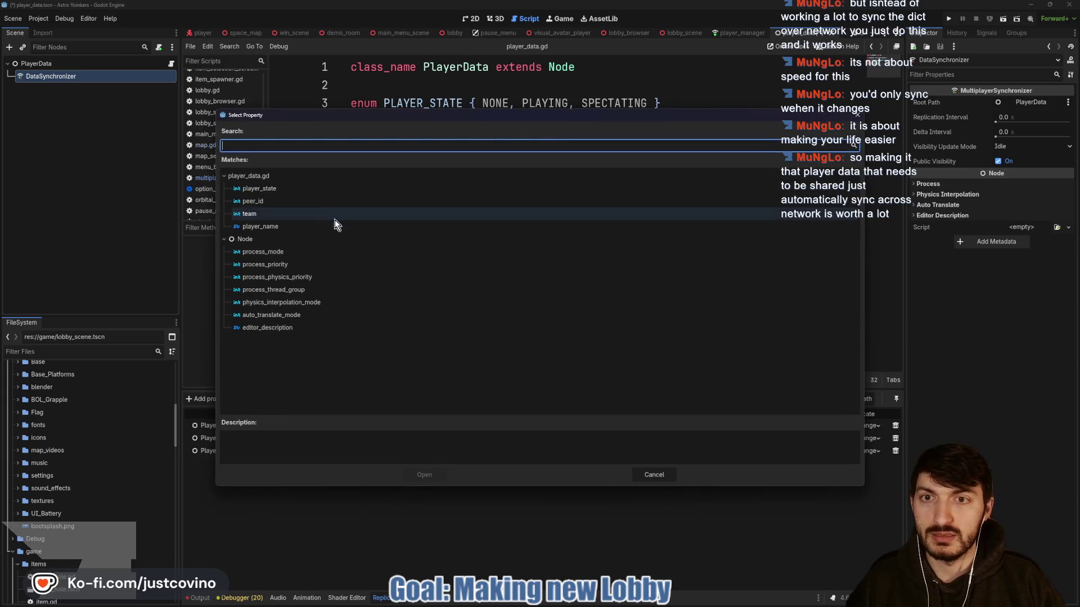
click(293, 226)
click(425, 475)
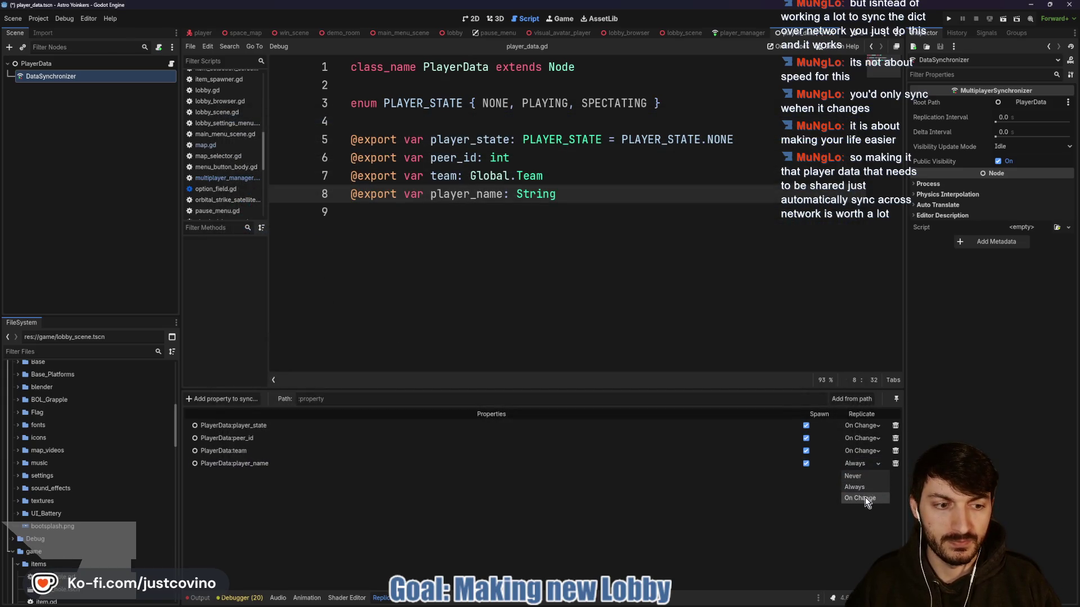
click(865, 499)
click(432, 287)
key(ctrl+s)
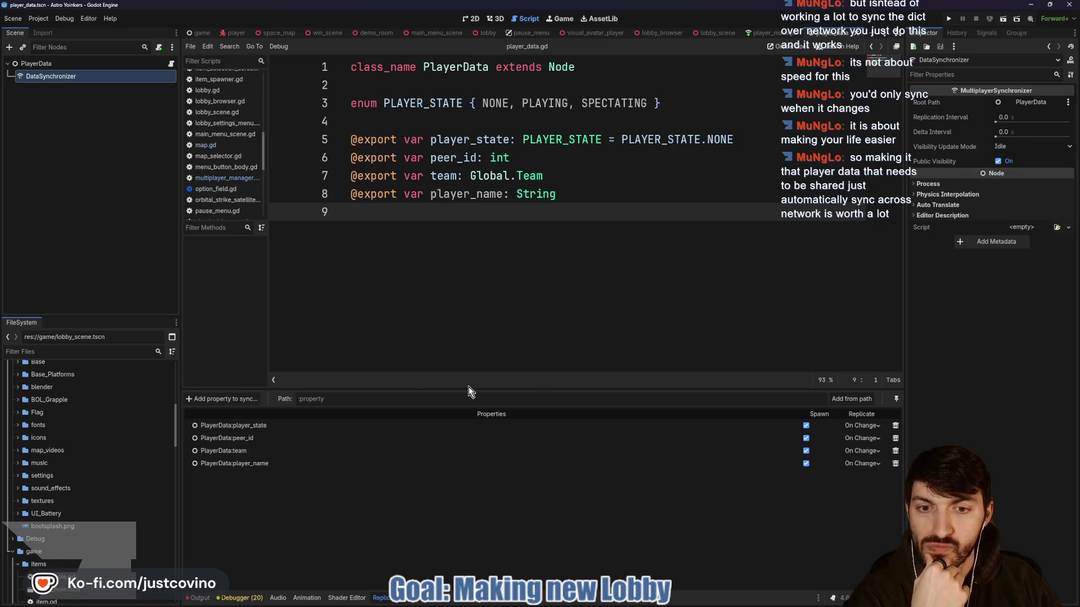
Shrink the replication panel, select the PlayerData root node, then switch to player_manager.gd.
drag(617, 388, 610, 468)
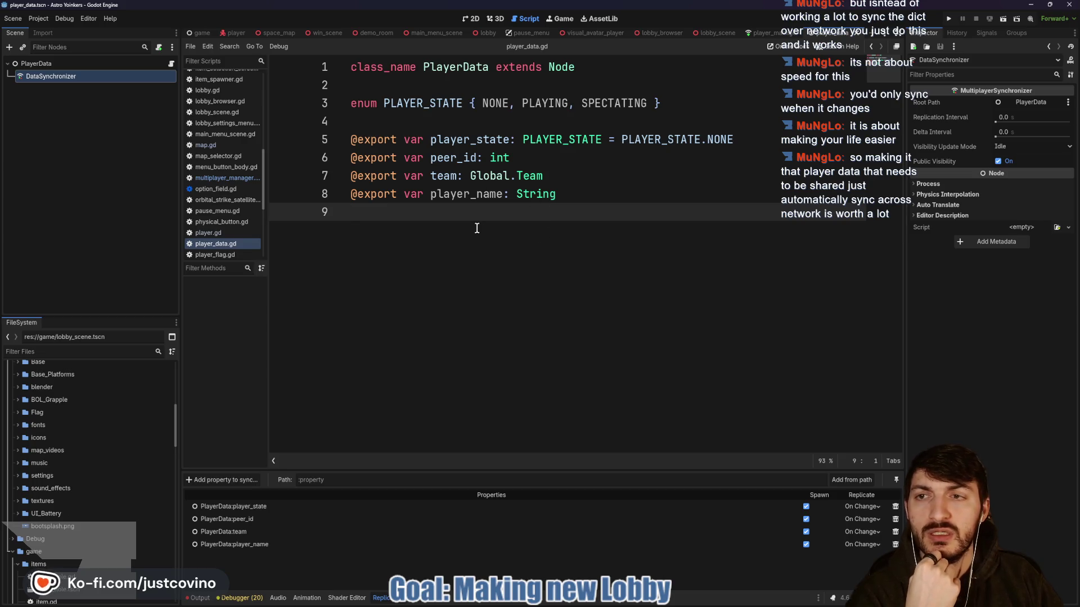
click(85, 61)
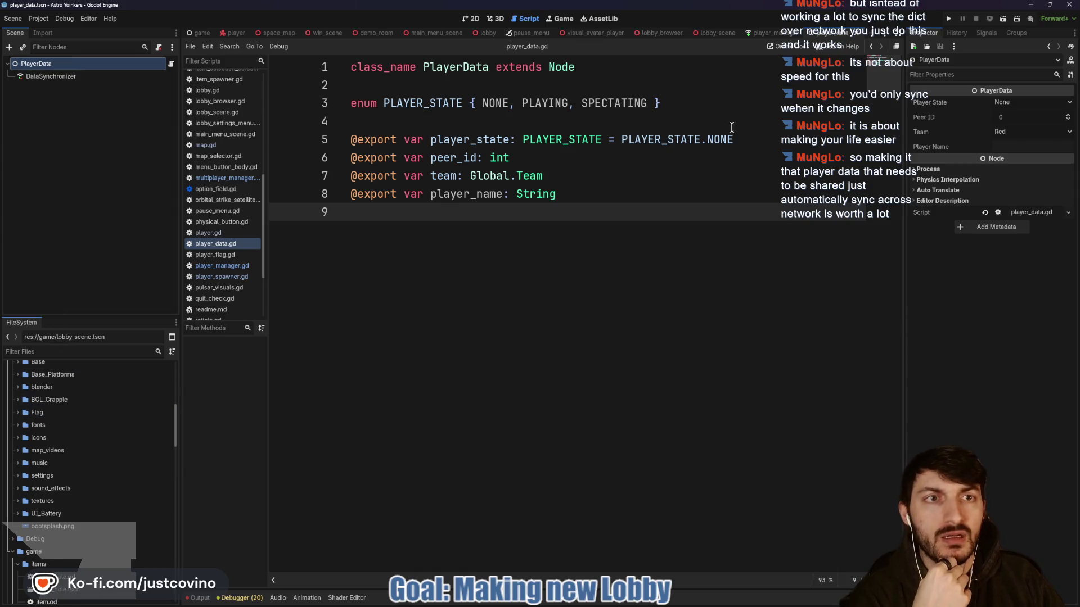
key(ctrl+shift+Tab)
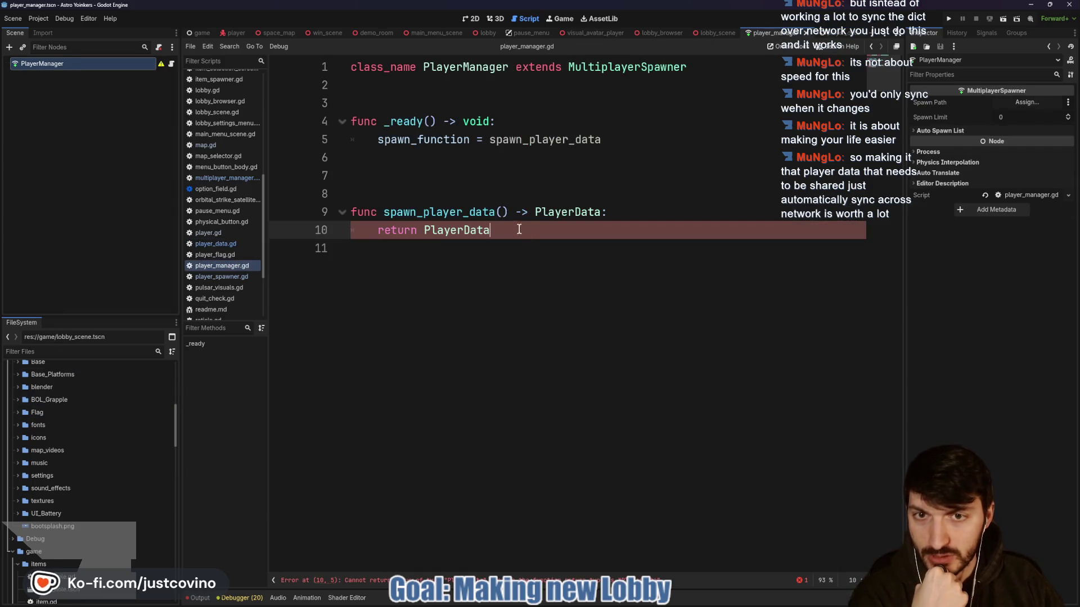
Start a 'const PLAYER_DATA := preload("' line below class_name.
click(397, 94)
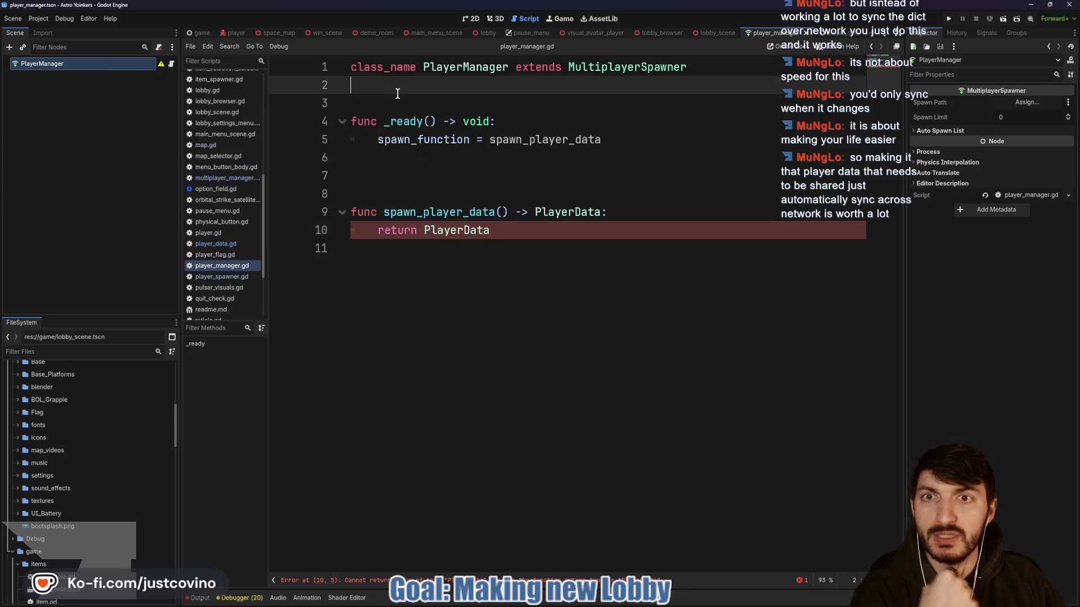
key(Return)
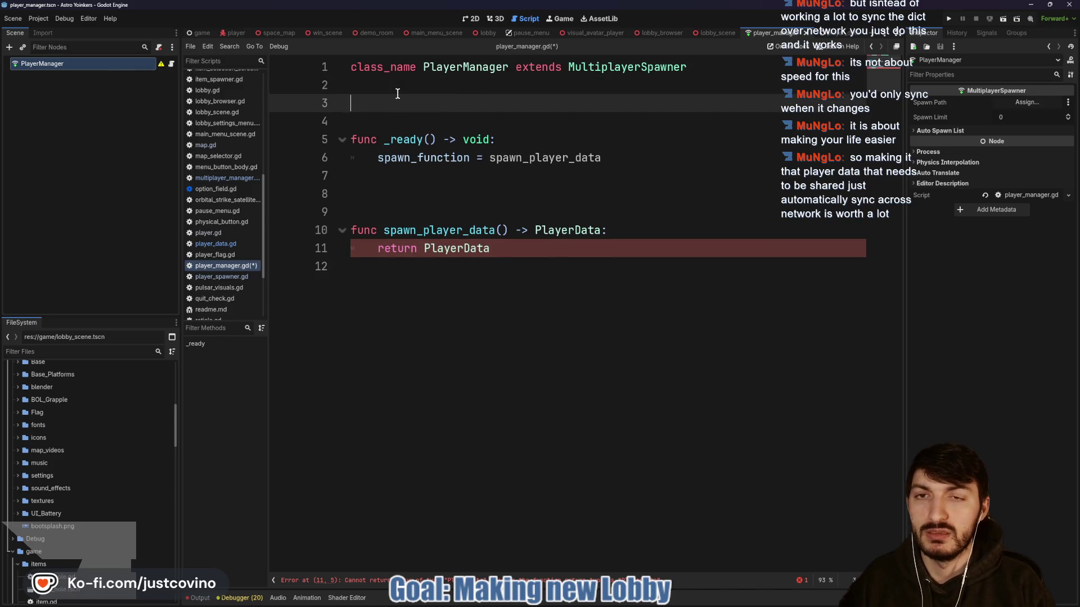
text(const PLAYER_DATA :)
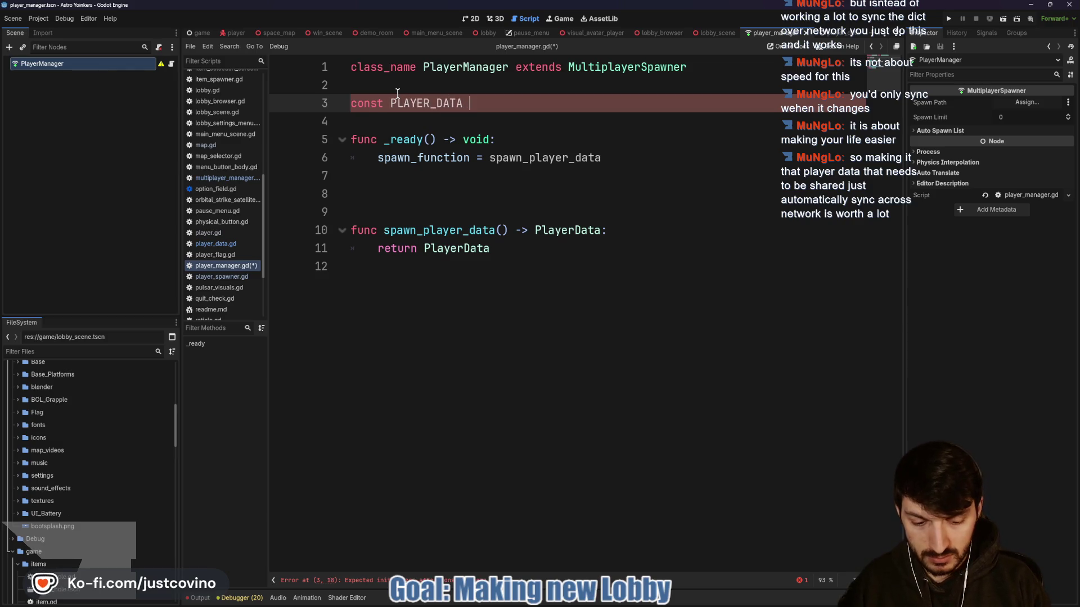
text(= preload)
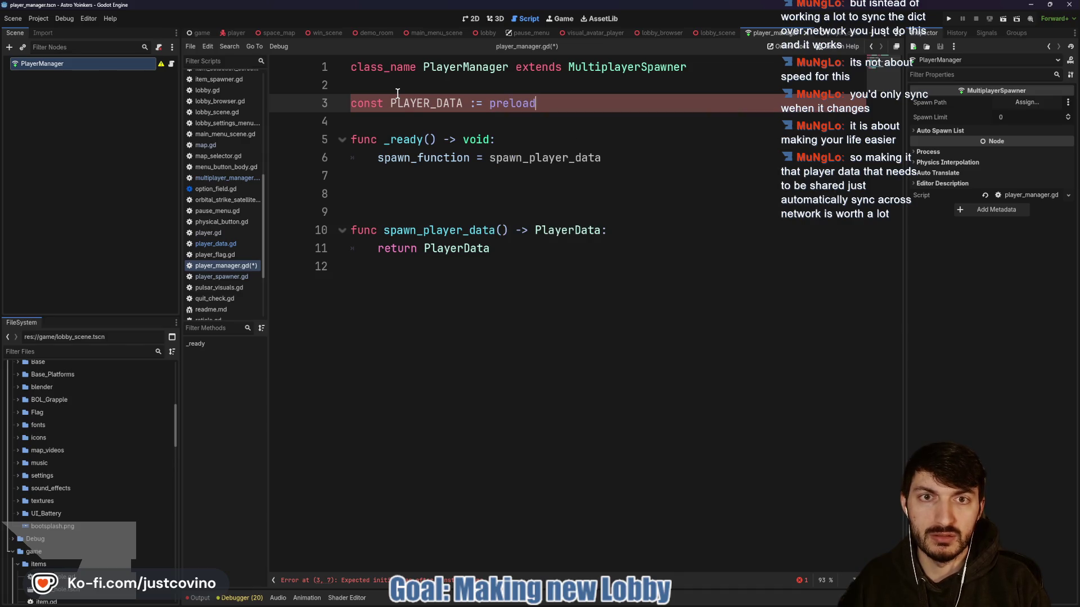
text((")
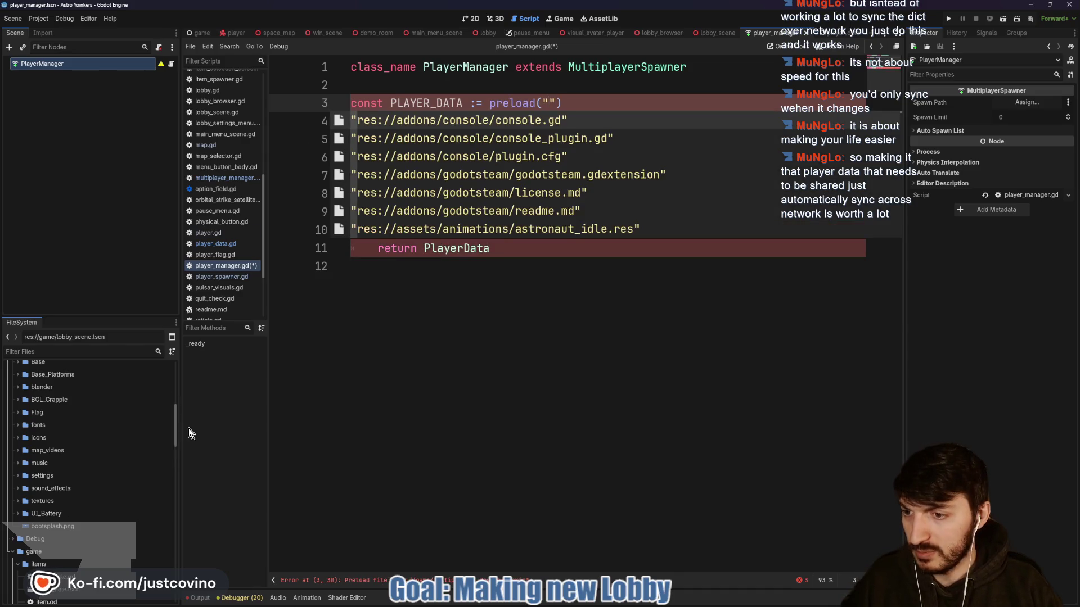
Copy the path of Multiplayer/player_data.tscn from FileSystem and paste it into the preload.
scroll(107, 458, down, 2)
scroll(107, 458, down, 3)
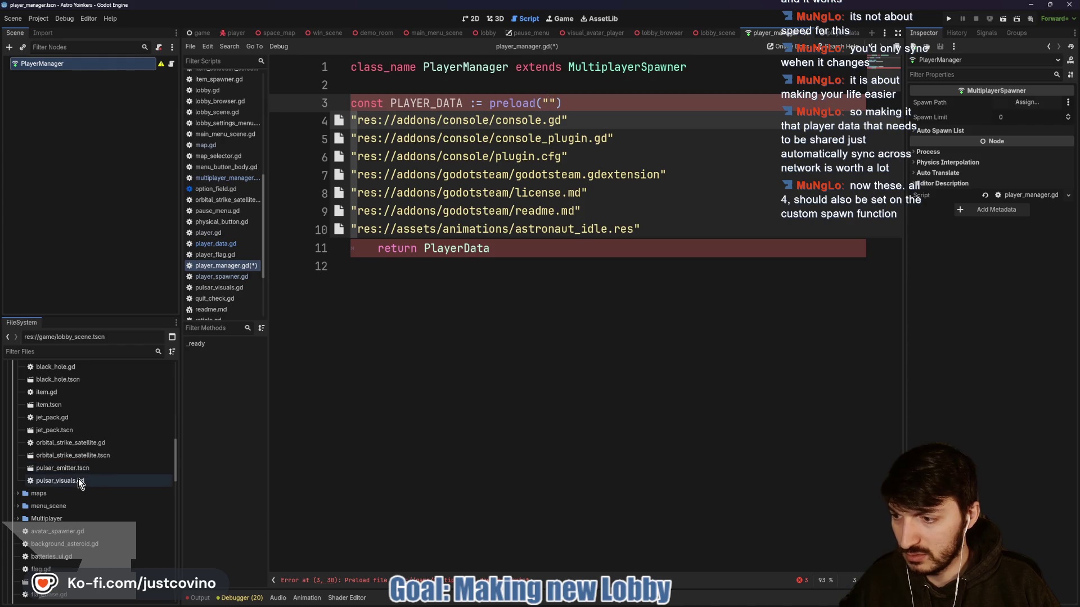
scroll(79, 478, down, 1)
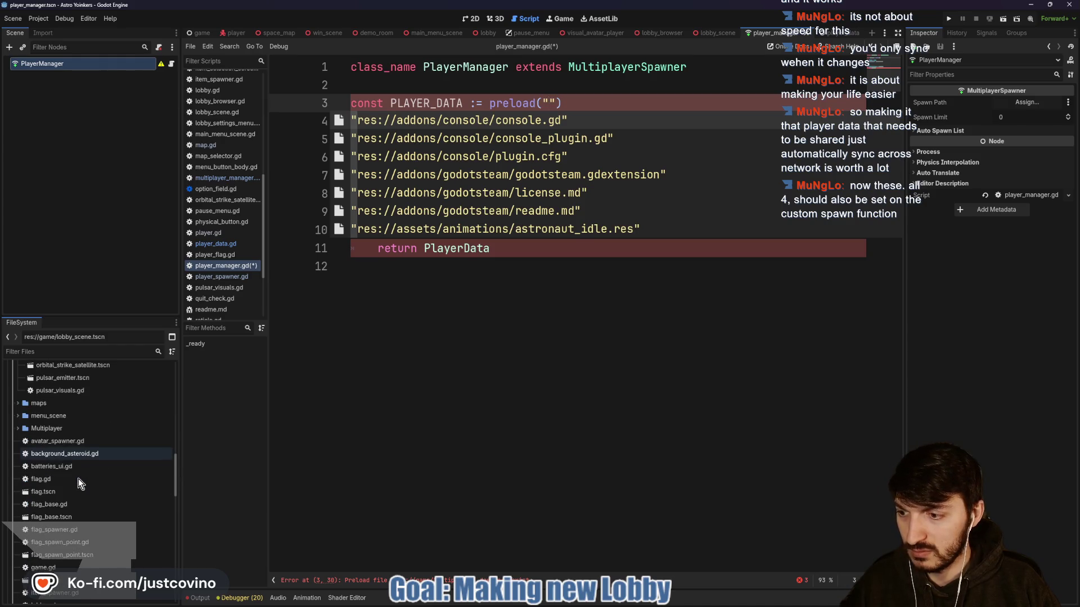
scroll(79, 478, down, 1)
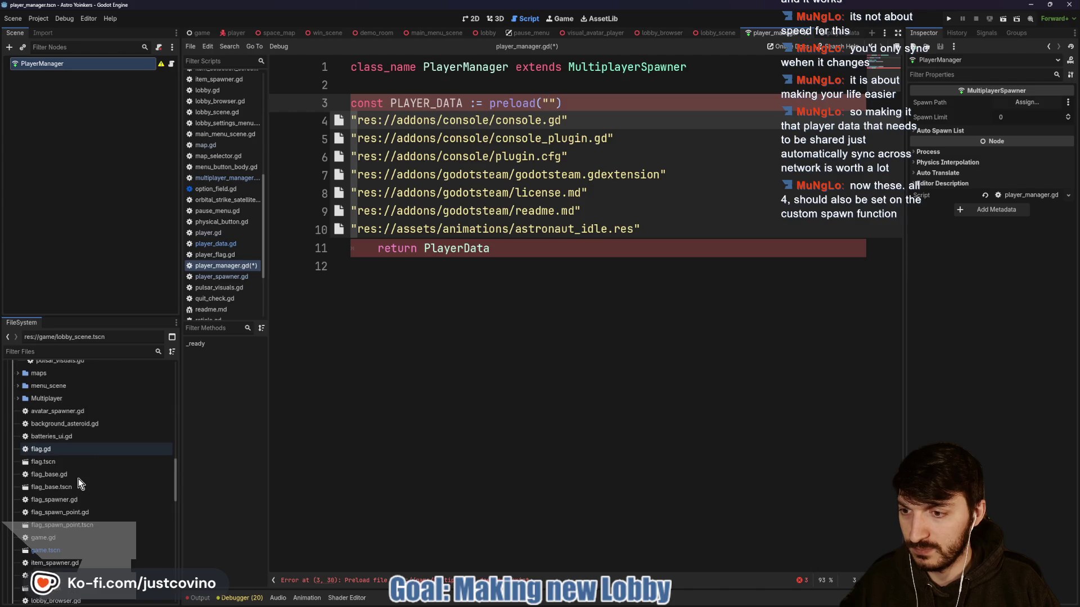
scroll(79, 486, up, 2)
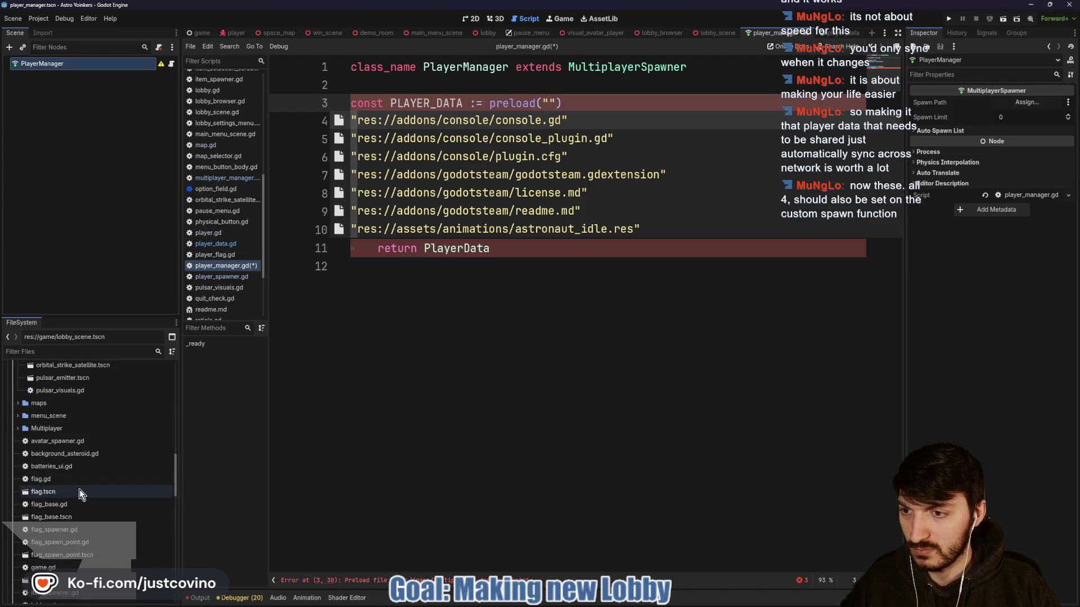
click(19, 428)
right_click(69, 454)
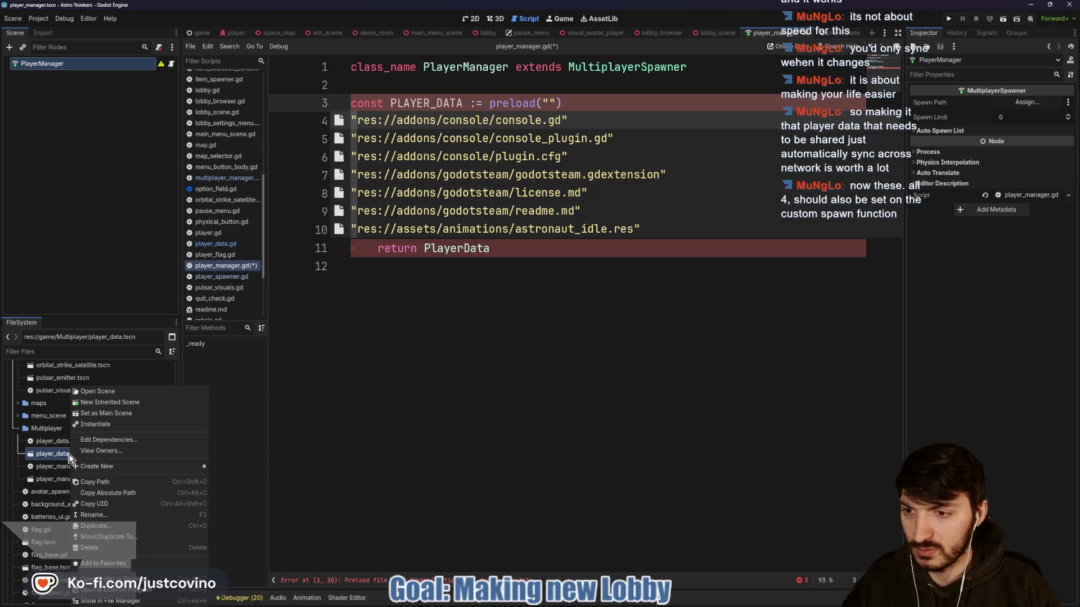
click(107, 482)
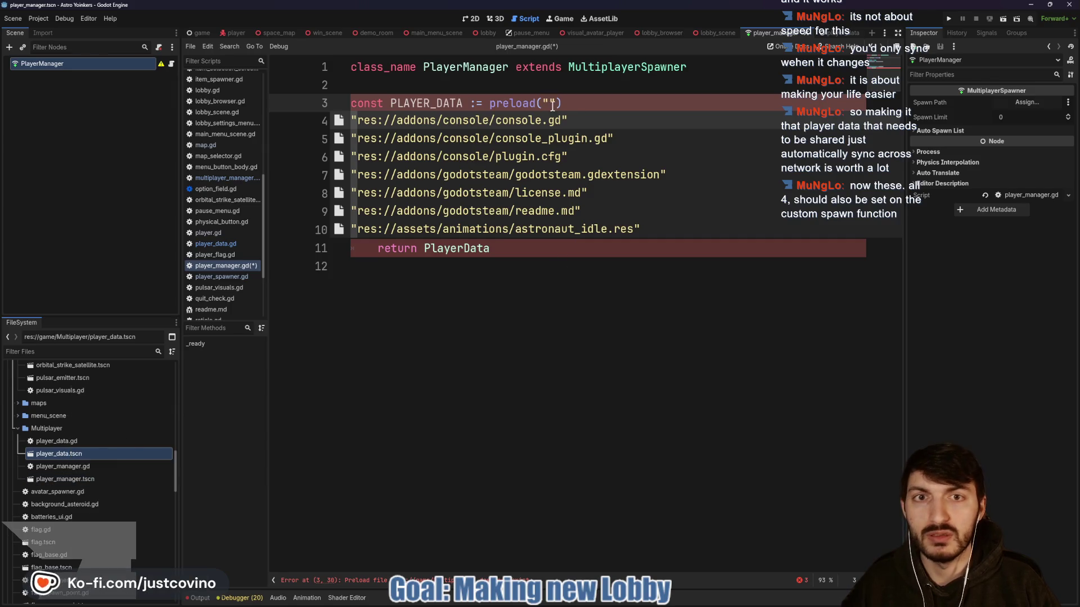
key(Escape)
key(ctrl+v)
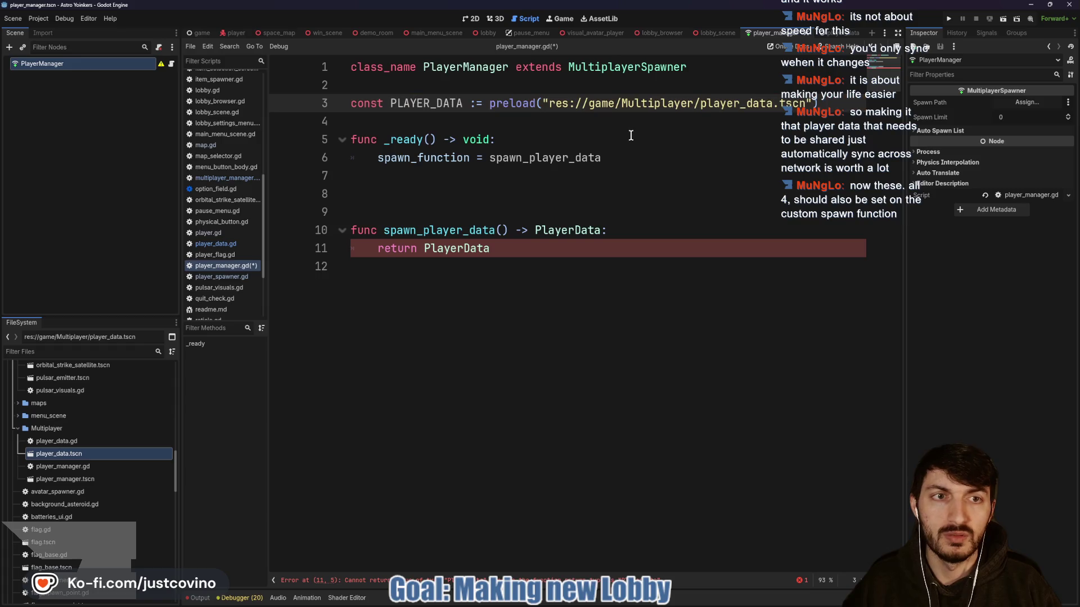
In spawn_player_data, store PLAYER_DATA.instantiate() in player_data and return player_data instead of PlayerData.
click(643, 232)
key(Return)
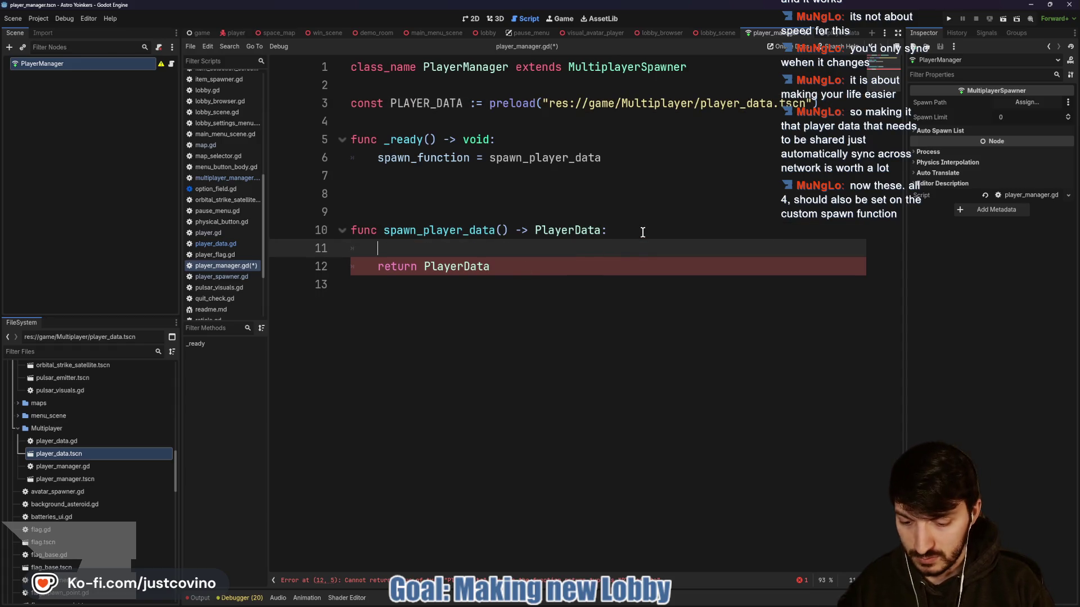
text(player_data )
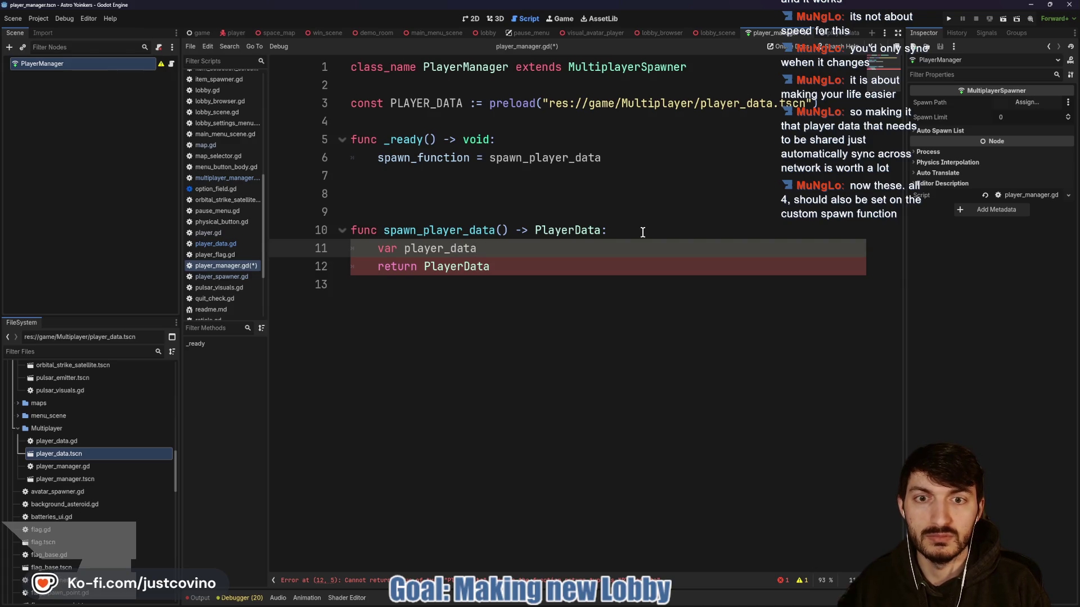
text(= PL)
key(Return)
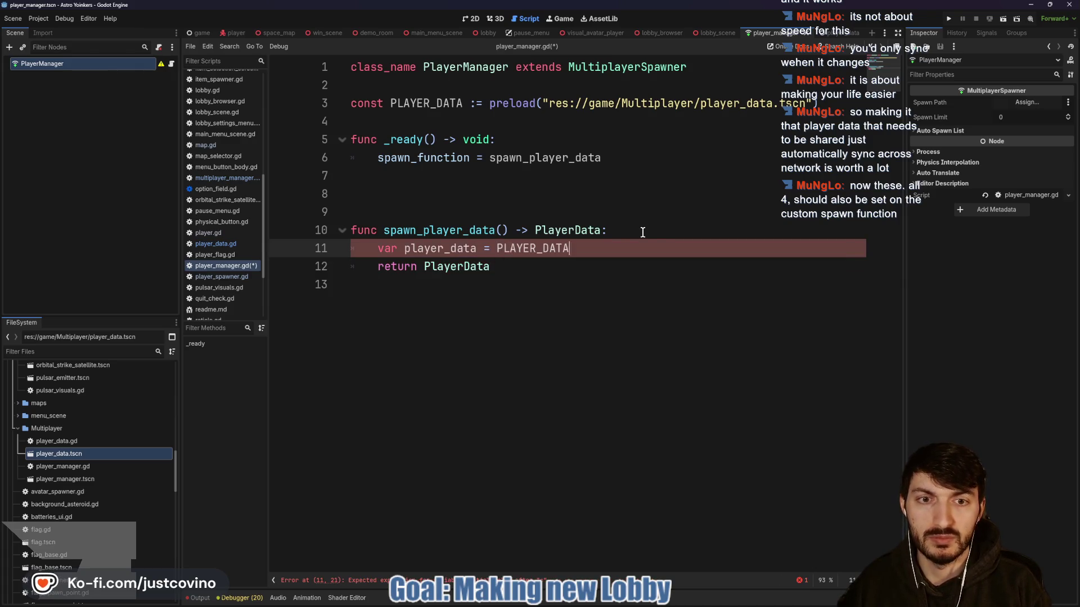
text(.inst)
key(Return)
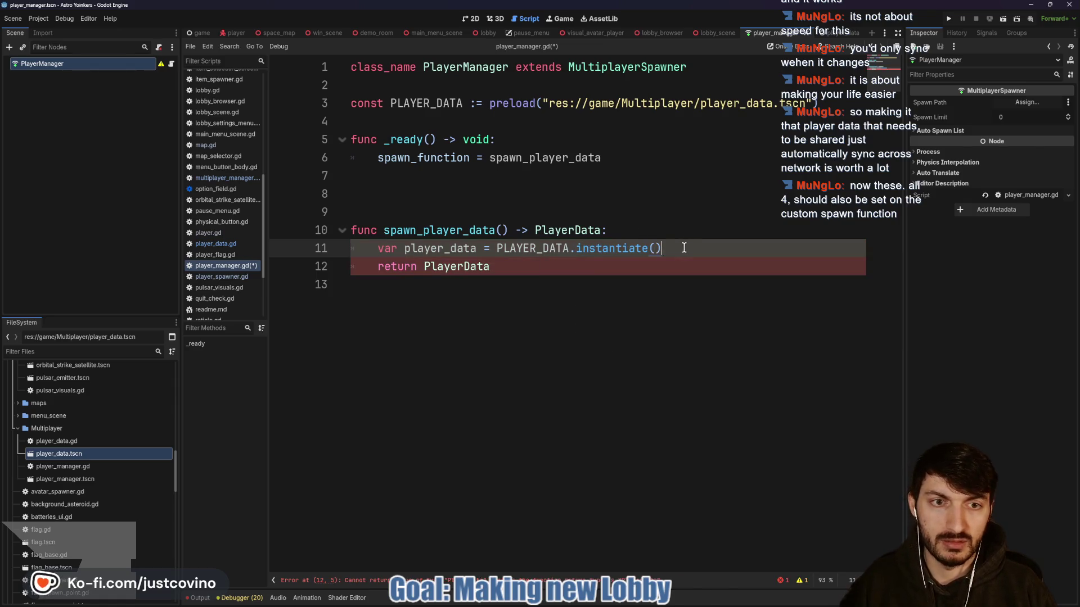
double_click(466, 267)
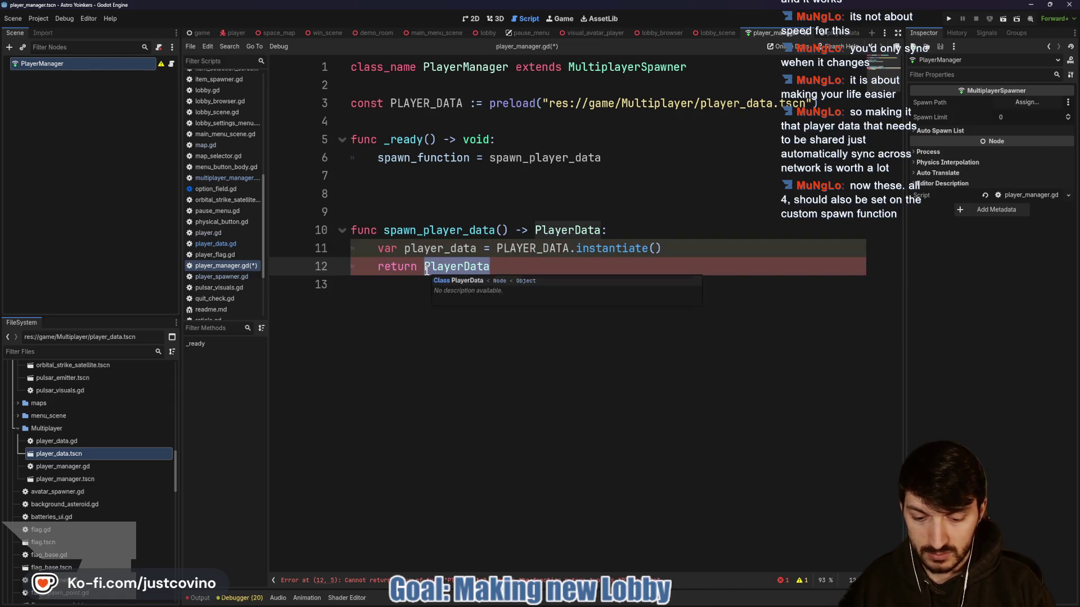
text(play)
key(Return)
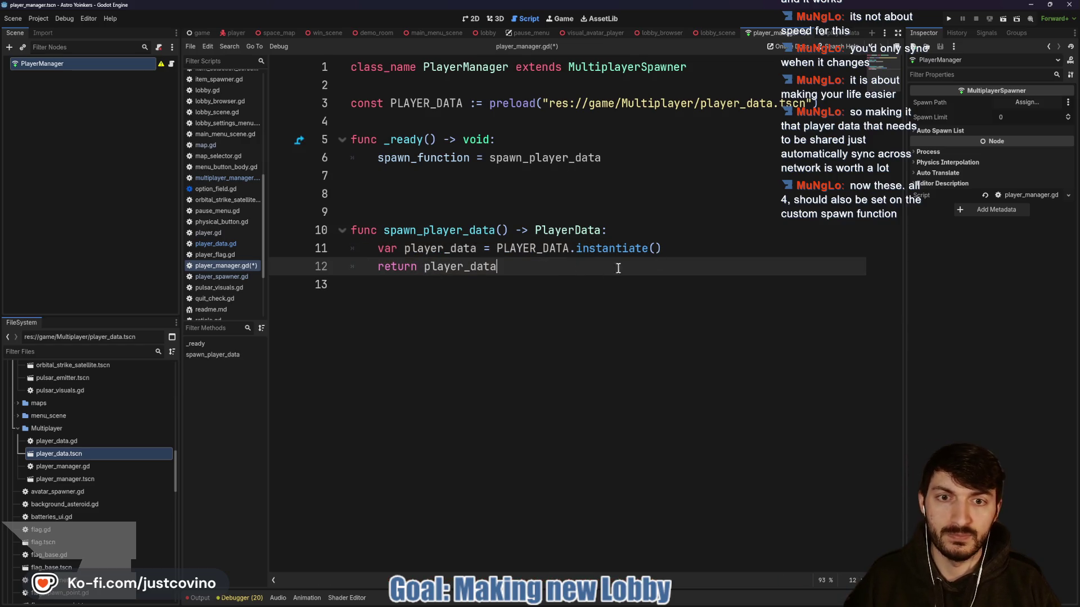
click(709, 242)
Save the player_manager.gd script with Ctrl+S.
key(ctrl+s)
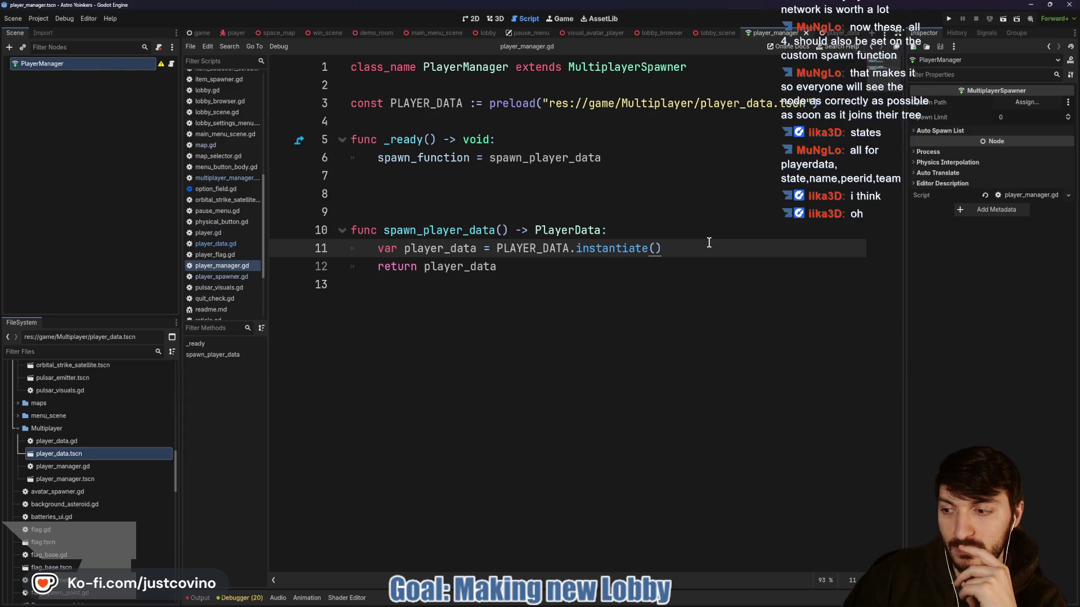
Add line 12 setting player_data.player_state to PLAYER_DATA.PLAYER_STATE.NONE, checking the enum in player_data.gd.
key(Return)
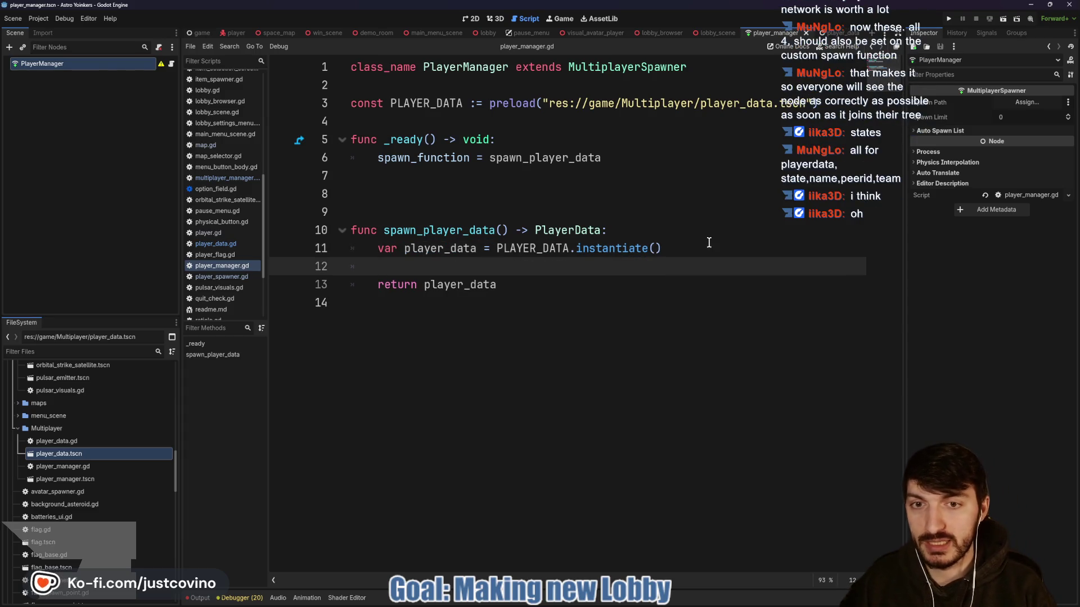
text(player_data)
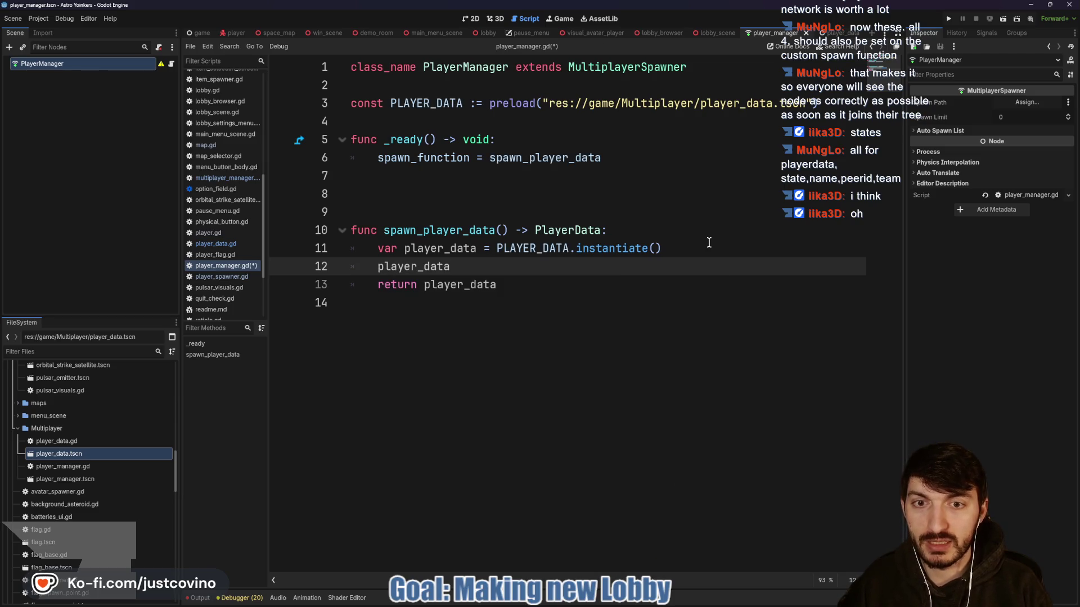
text(.)
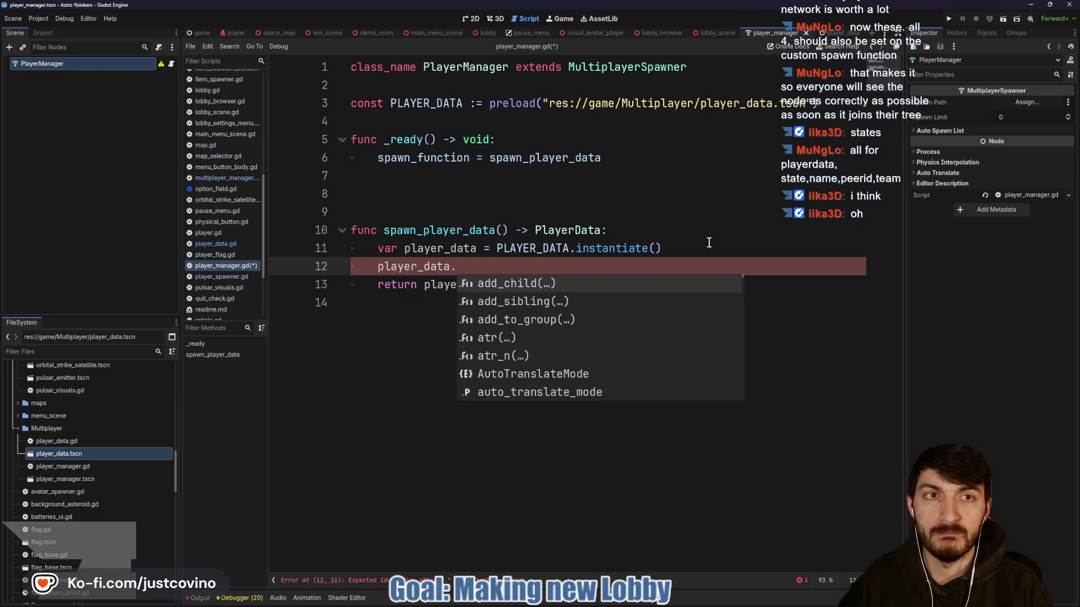
click(834, 32)
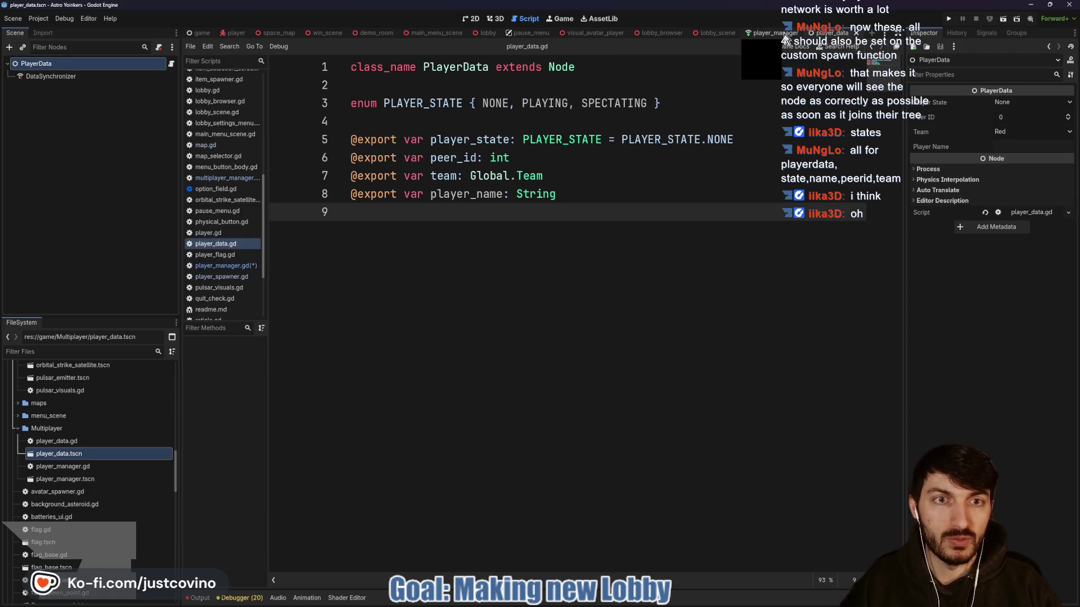
click(776, 33)
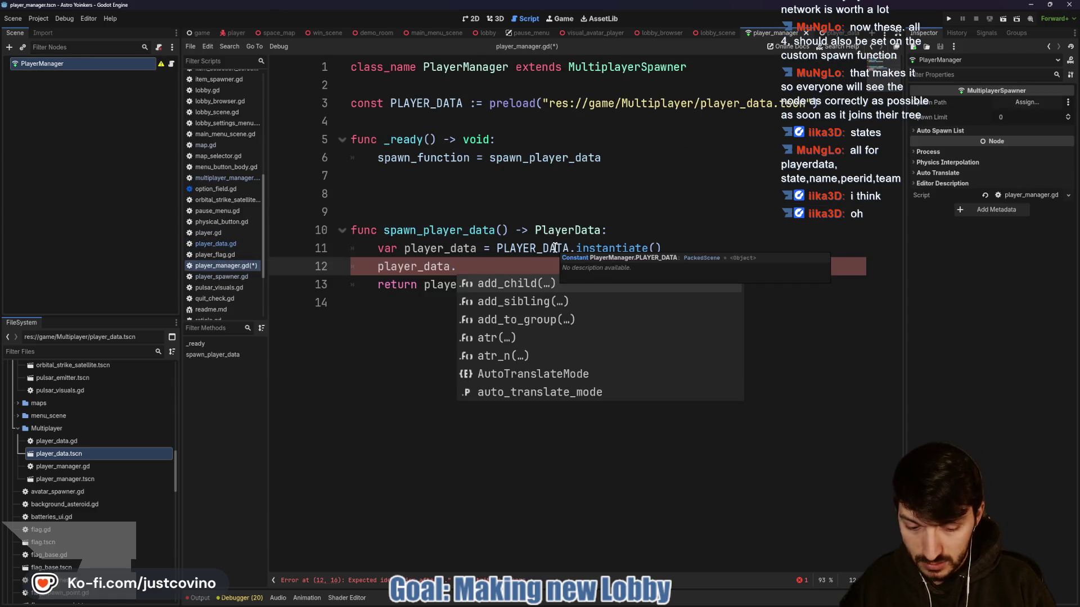
text(player_sta)
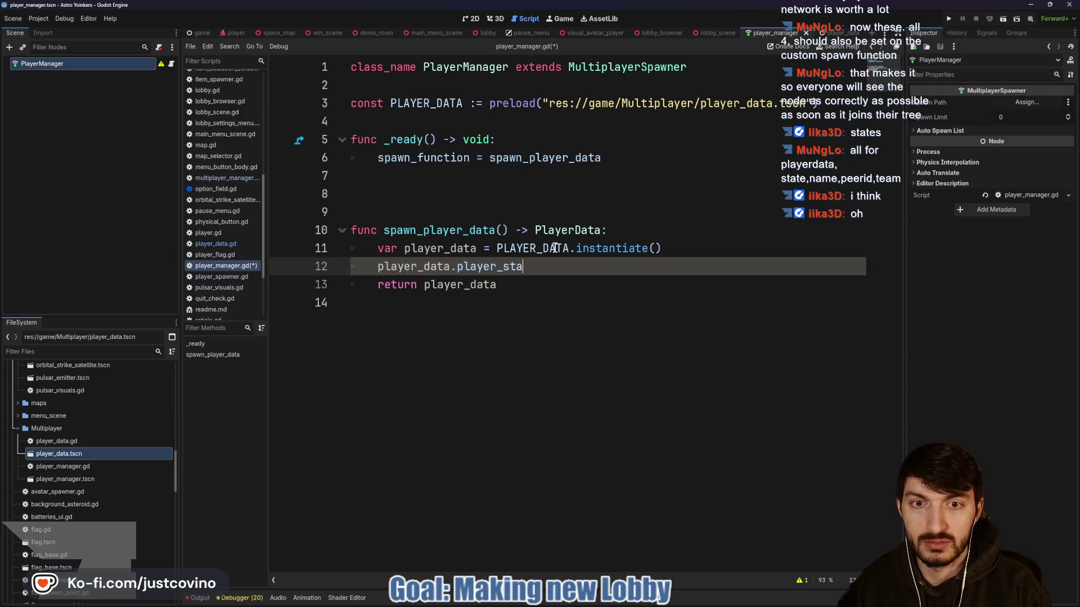
text(te = )
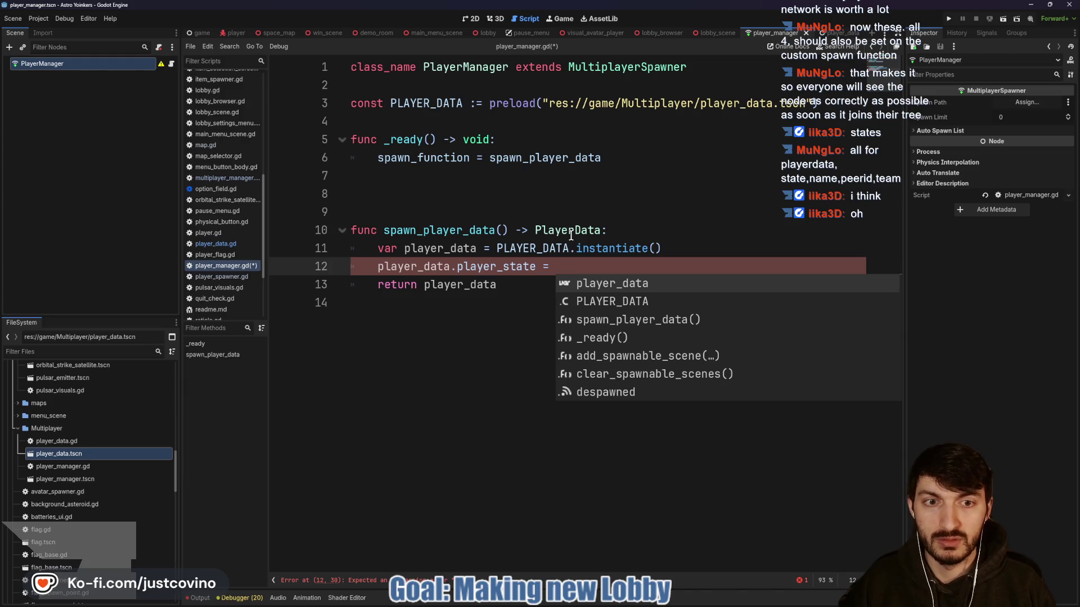
text(PLAYER_DATA.)
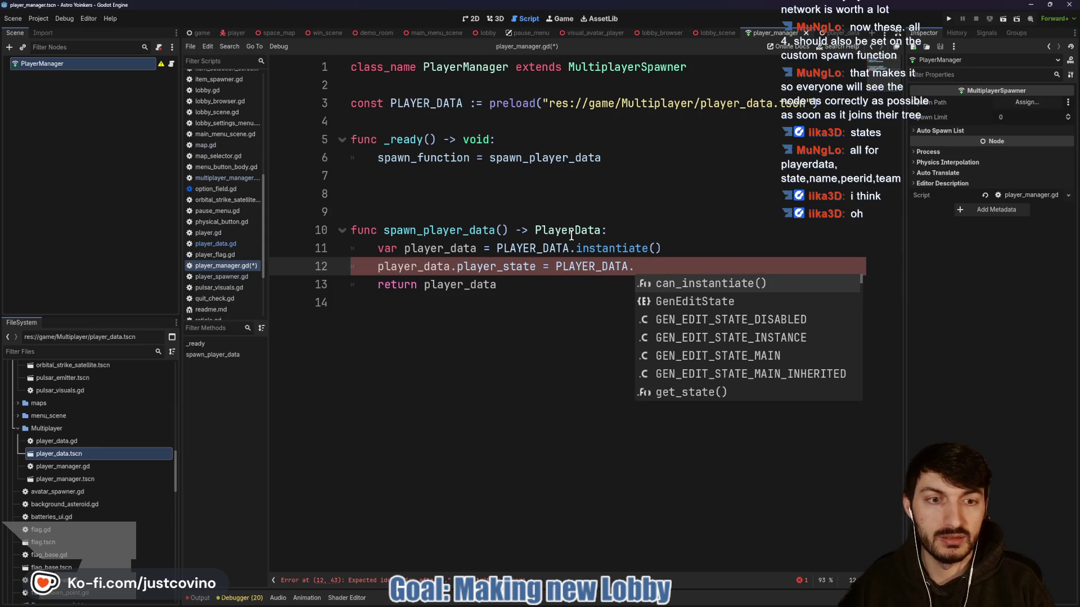
click(837, 35)
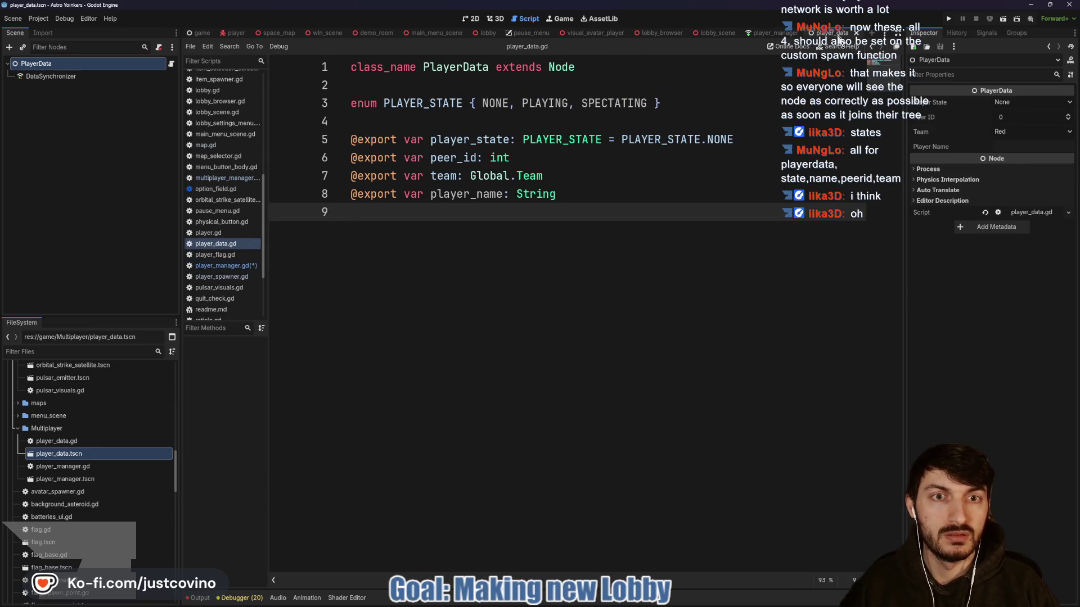
click(785, 33)
text(PLAYER_S)
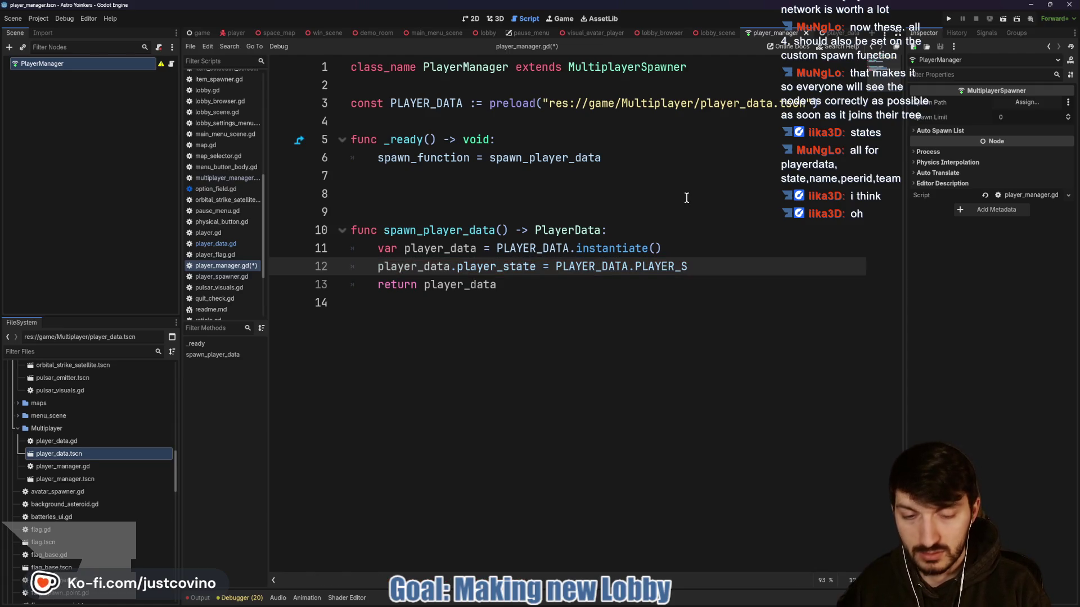
text(TATE.)
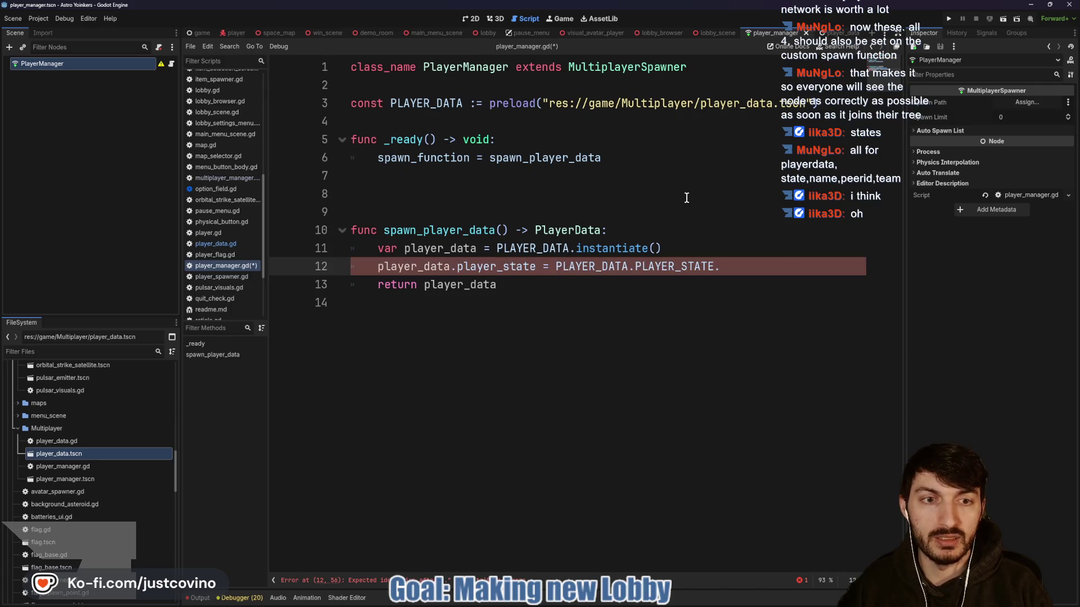
click(835, 32)
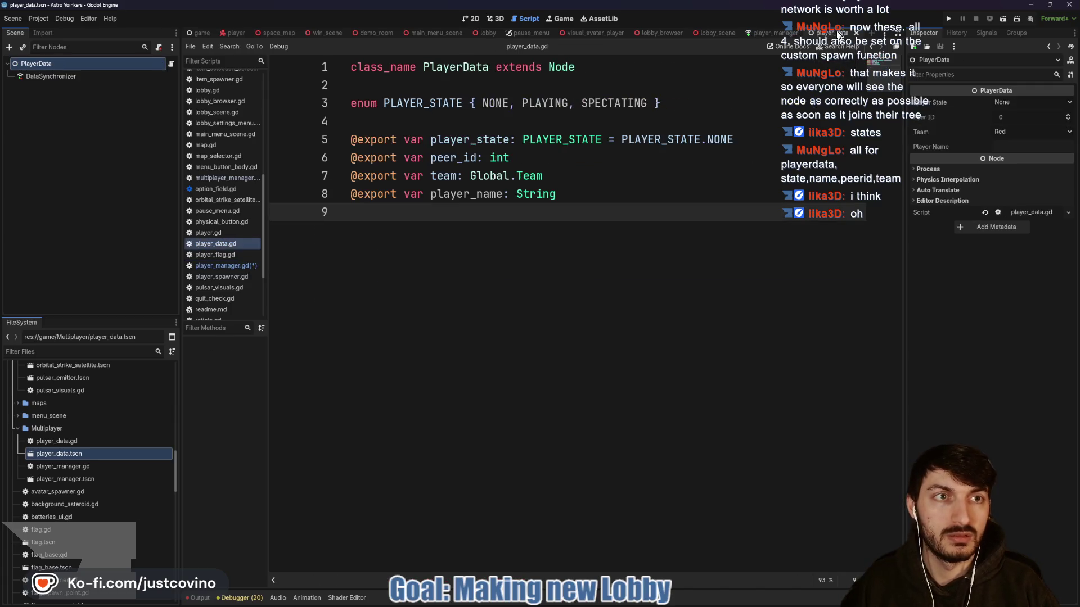
click(781, 35)
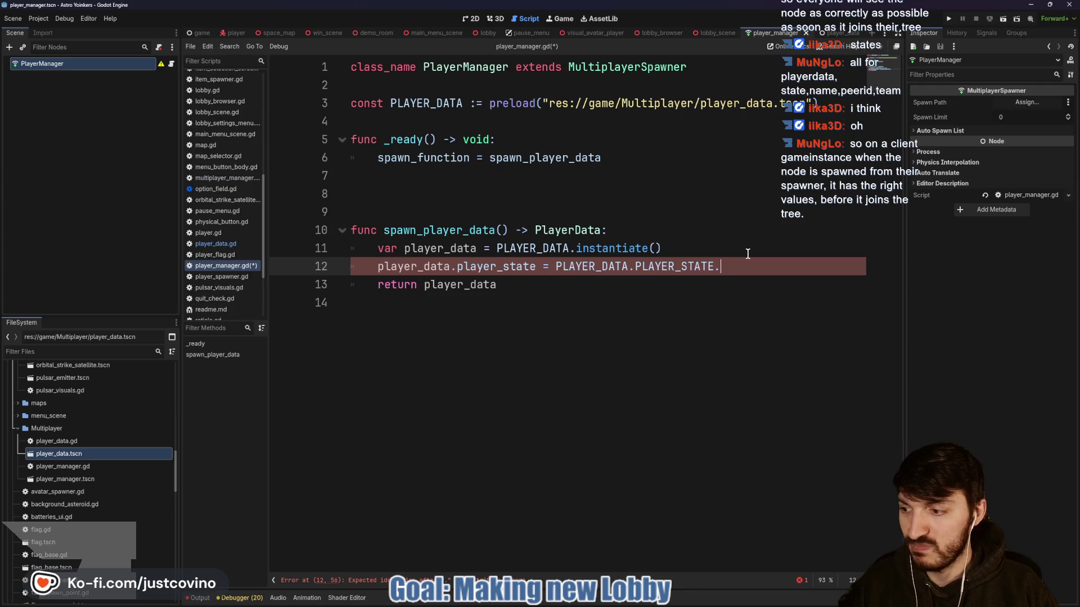
text(NONE)
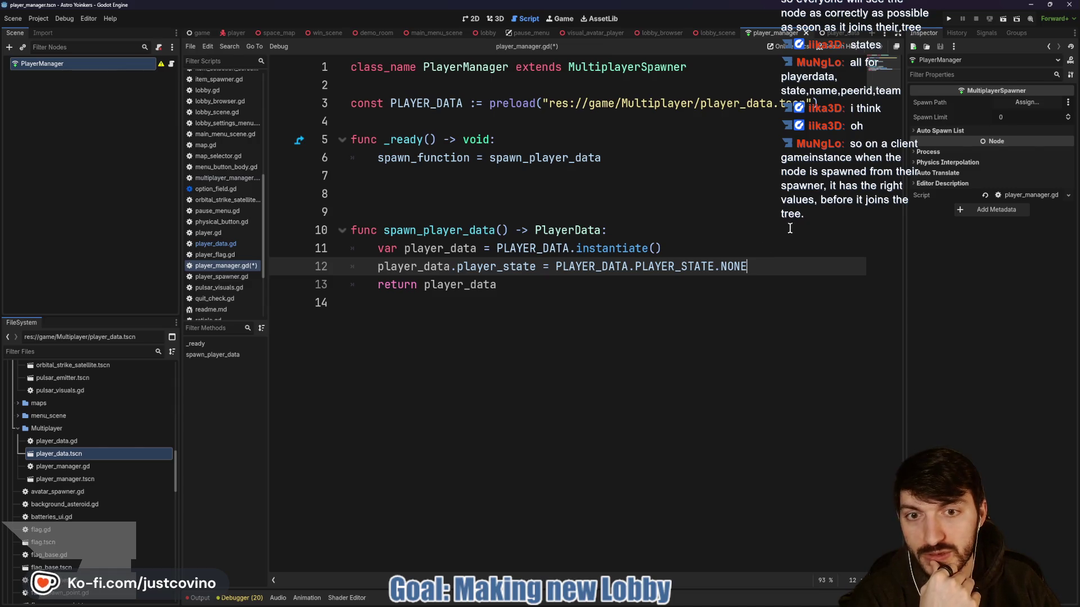
mouse_move(591, 255)
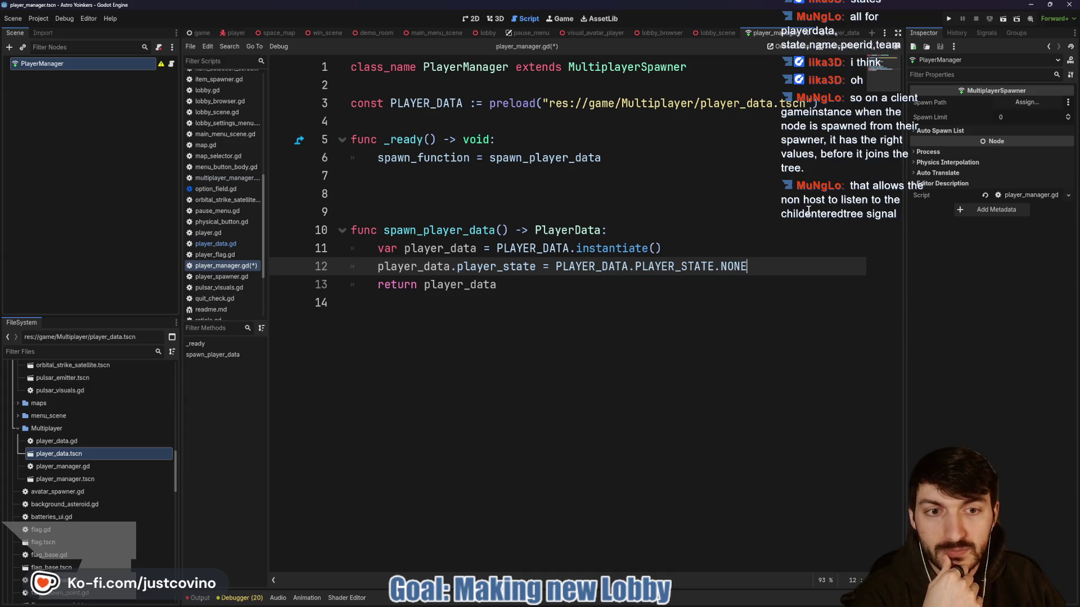
Recheck PlayerData's variables and add an empty line below the player_state assignment.
click(828, 35)
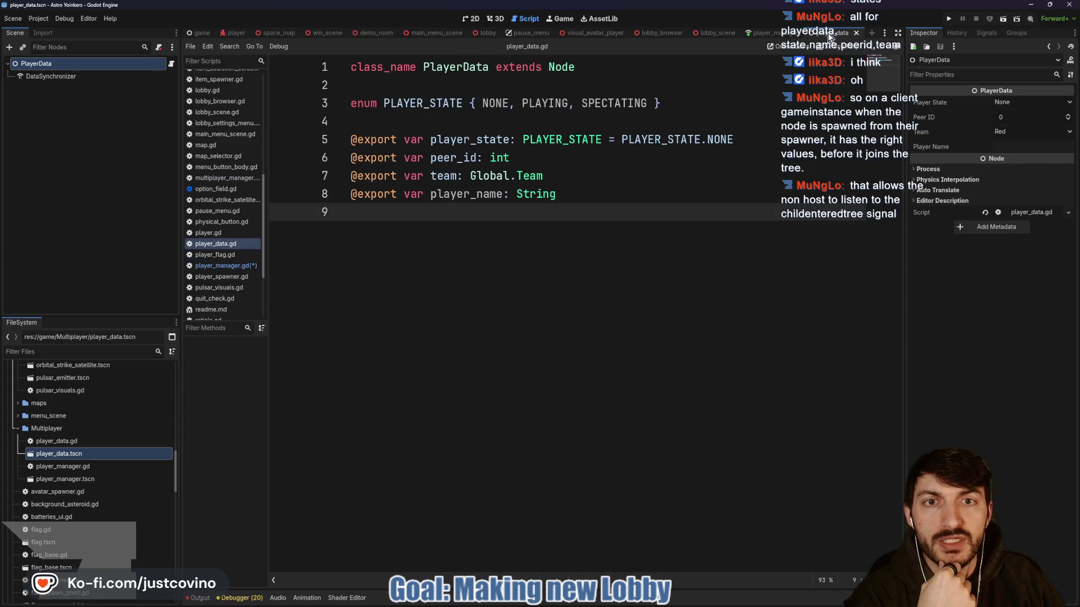
click(771, 33)
mouse_move(756, 267)
mouse_down()
mouse_move(583, 266)
mouse_move(646, 267)
mouse_move(635, 267)
mouse_up()
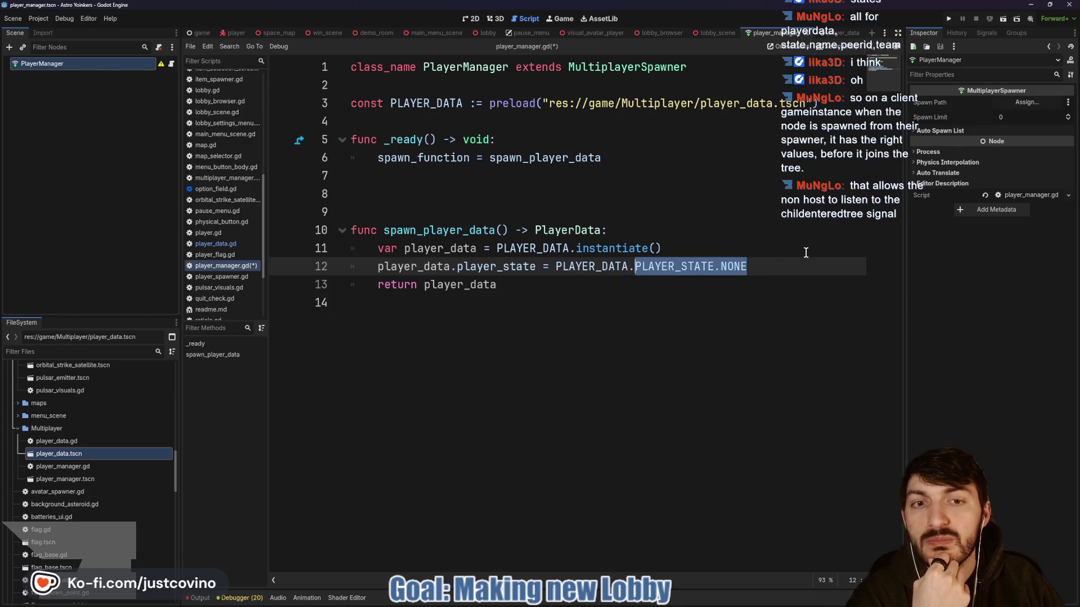
click(761, 267)
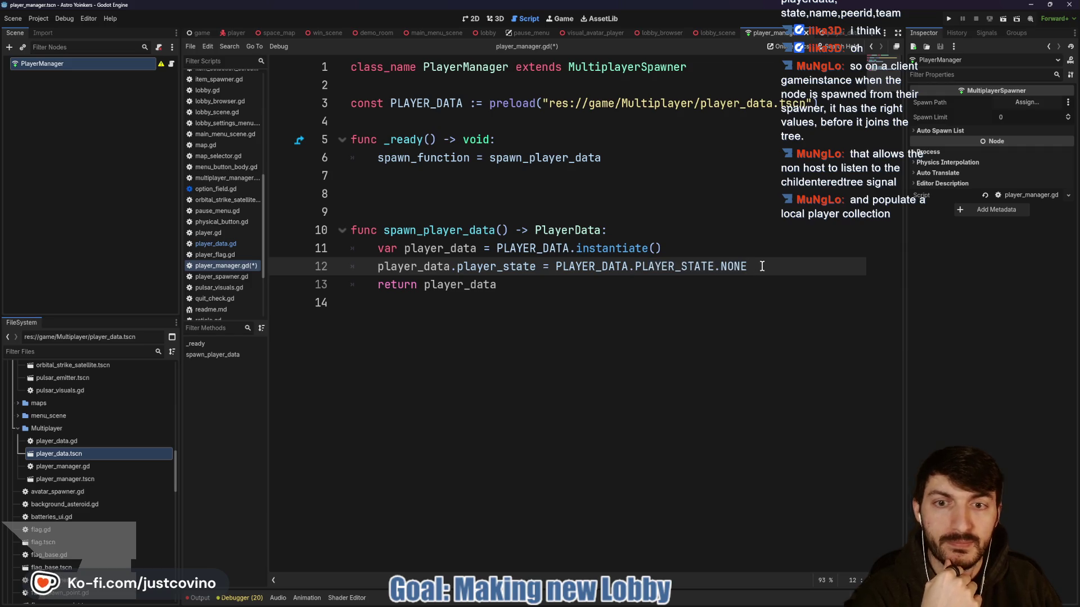
key(Return)
click(832, 33)
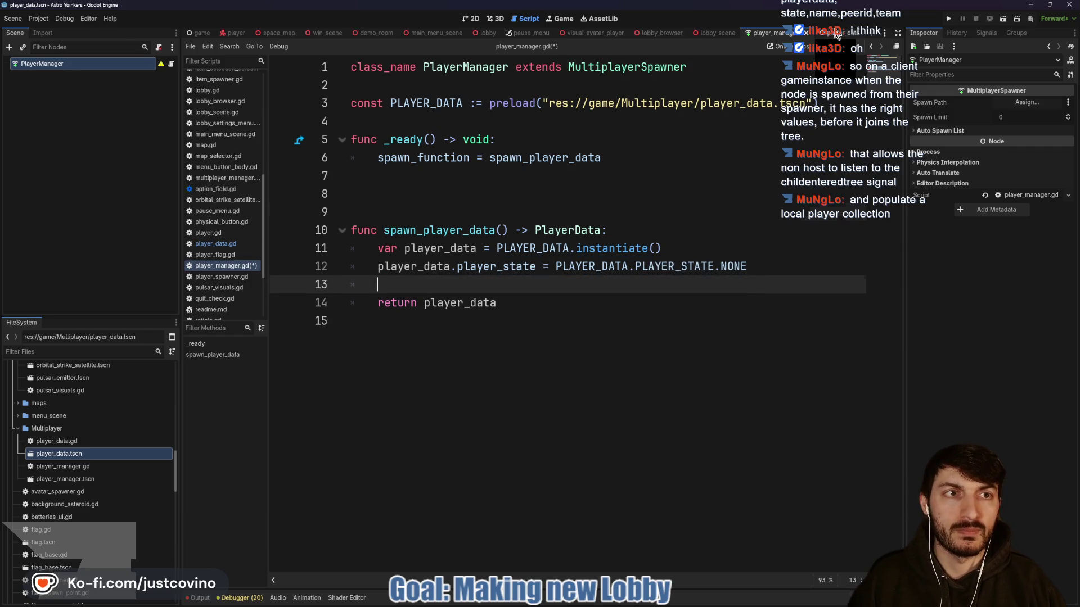
click(790, 36)
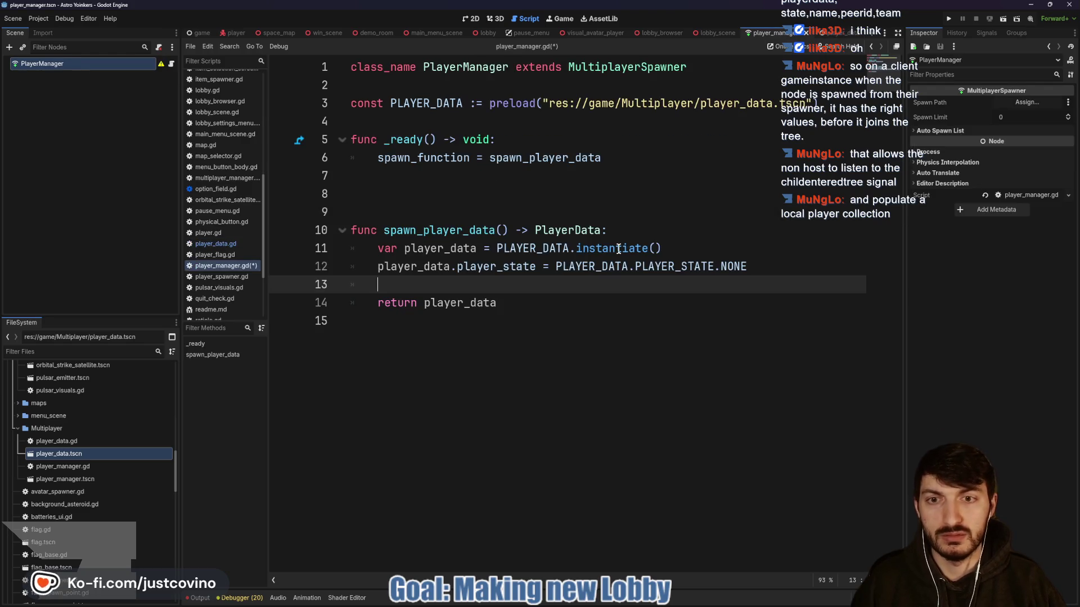
Type 'player_data.peer_id =' on line 13, leaving the value unfinished.
text(player_data.peer)
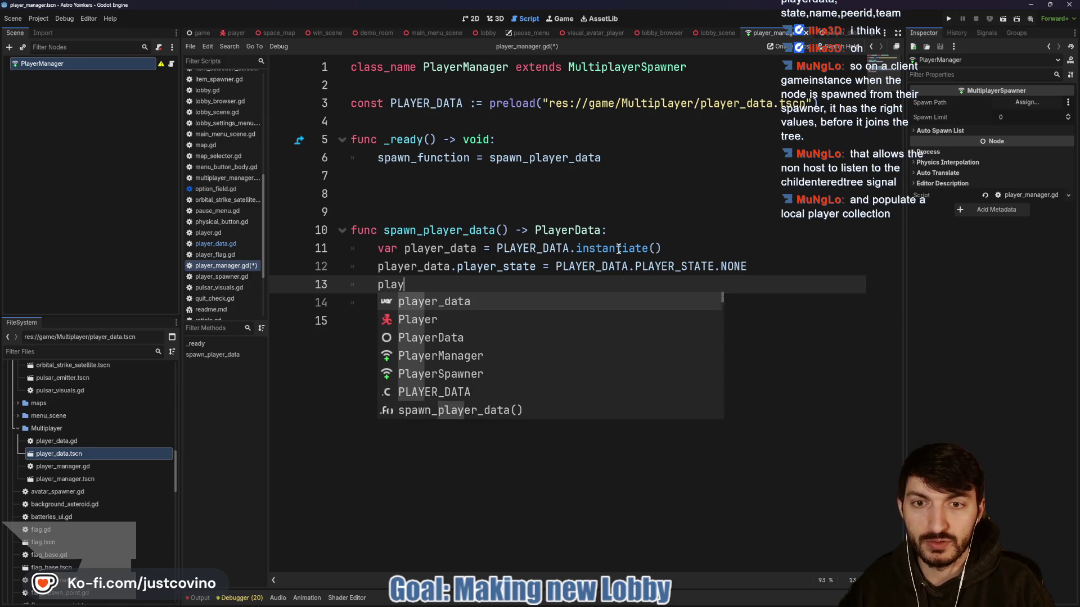
text(_id)
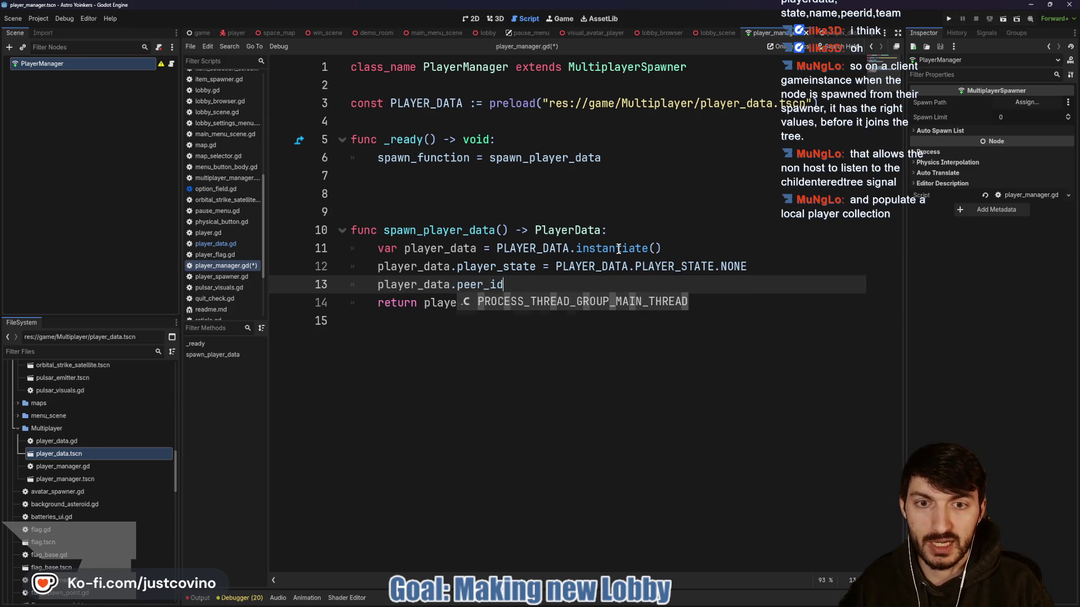
text( =)
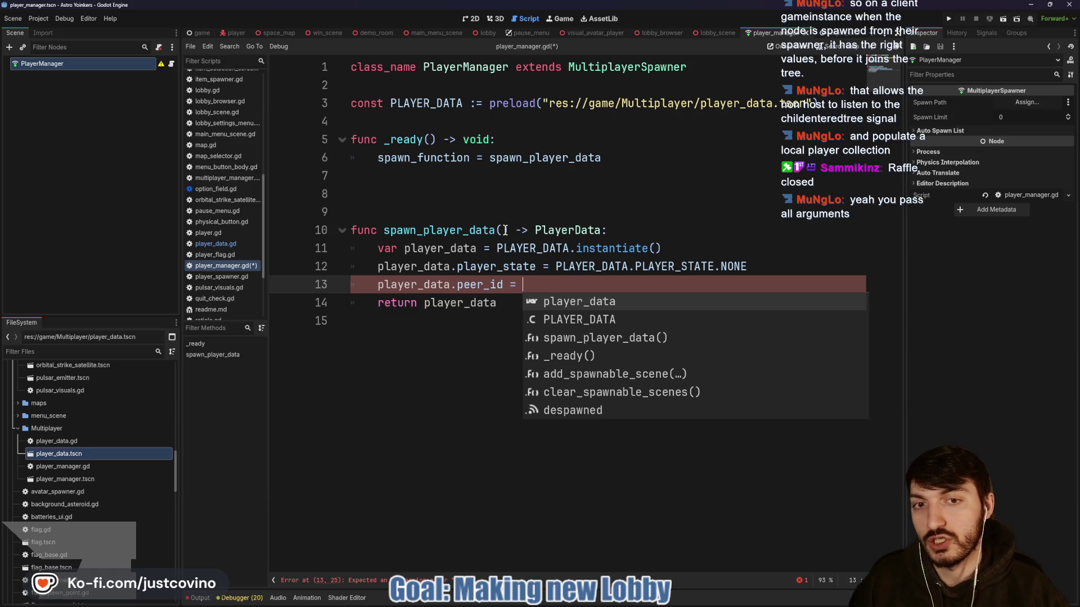
Add a state: PlayerData.PLAYER_STATE parameter to spawn_player_data's signature.
click(501, 230)
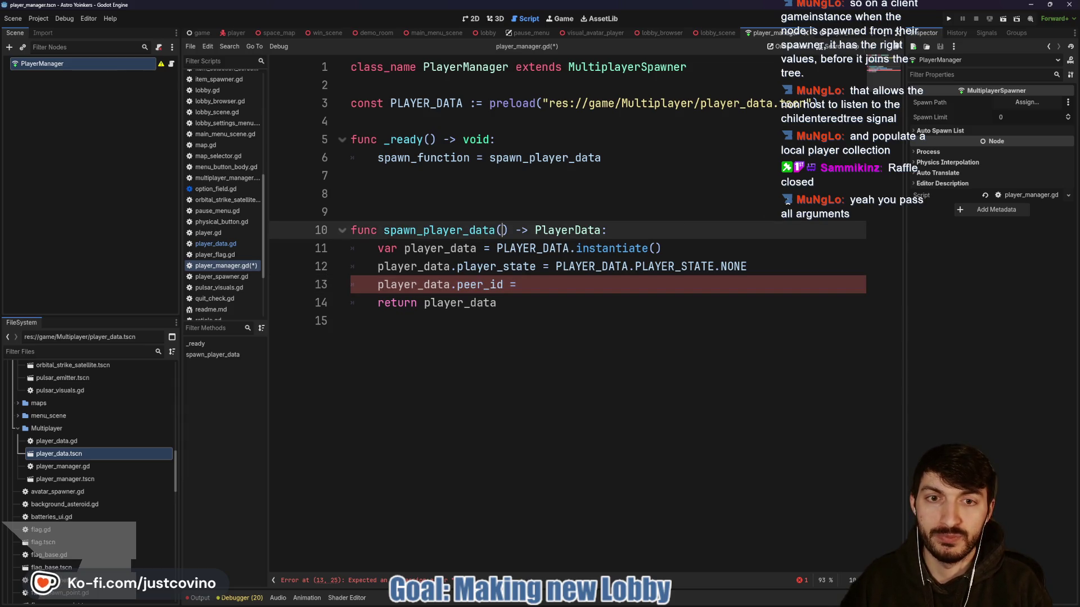
text(state: )
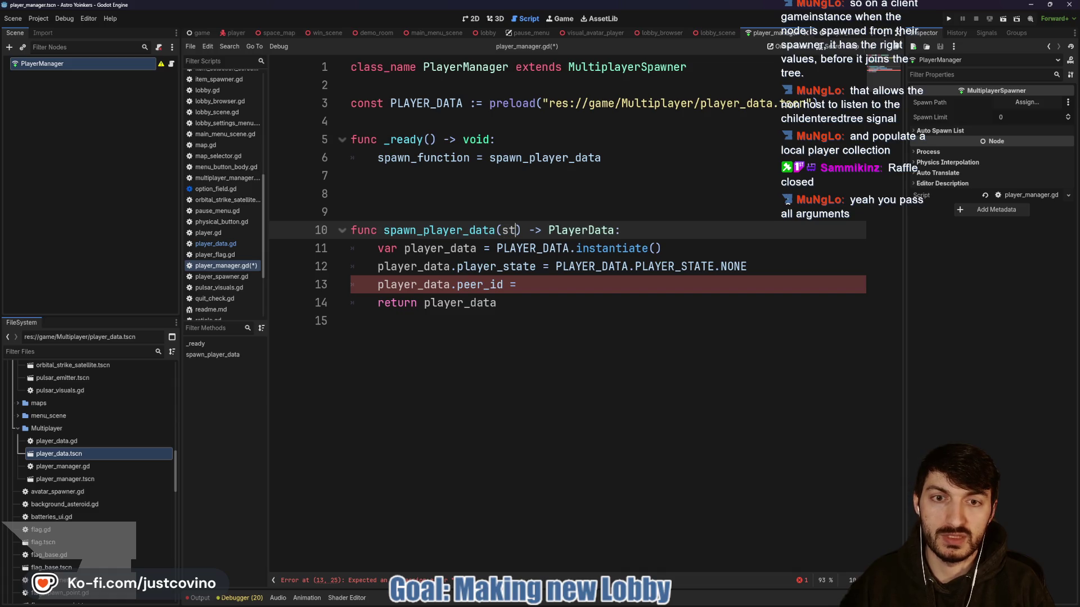
text(PlayerDa)
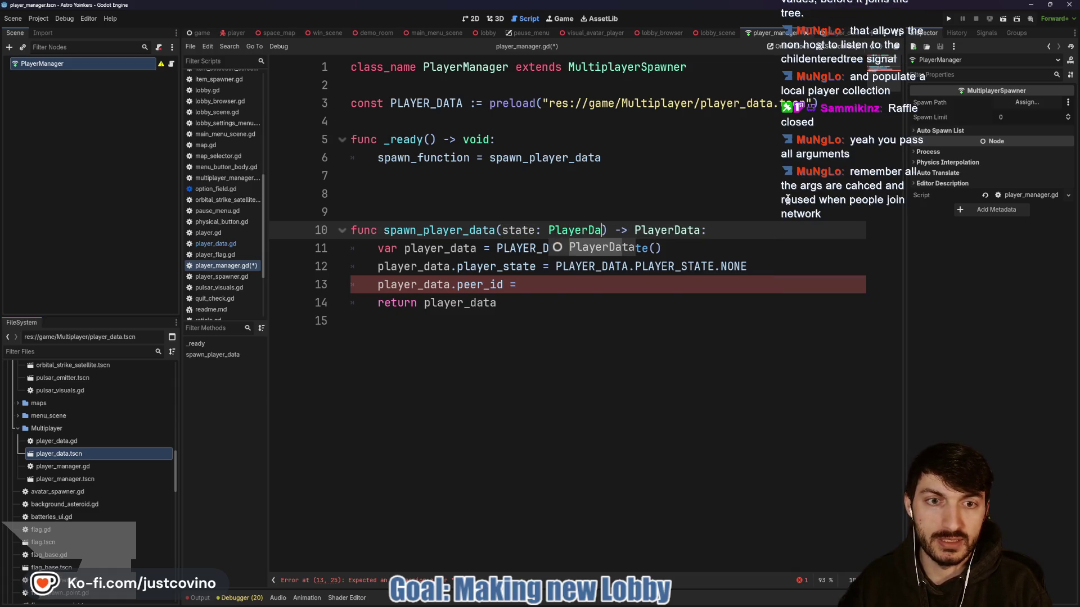
key(Return)
text(.PLAY)
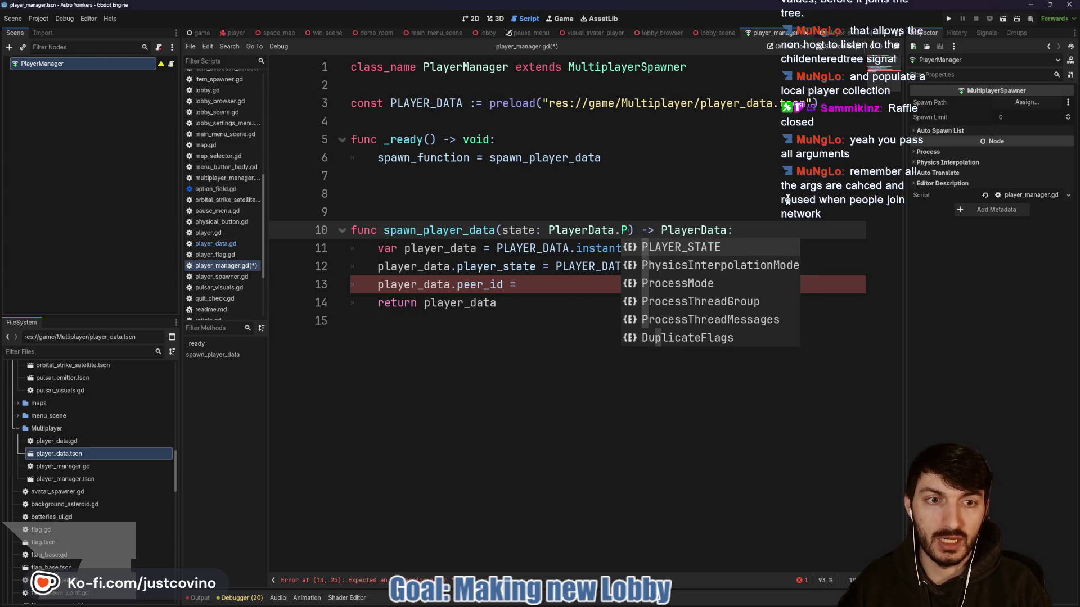
key(Return)
text(.)
key(BackSpace)
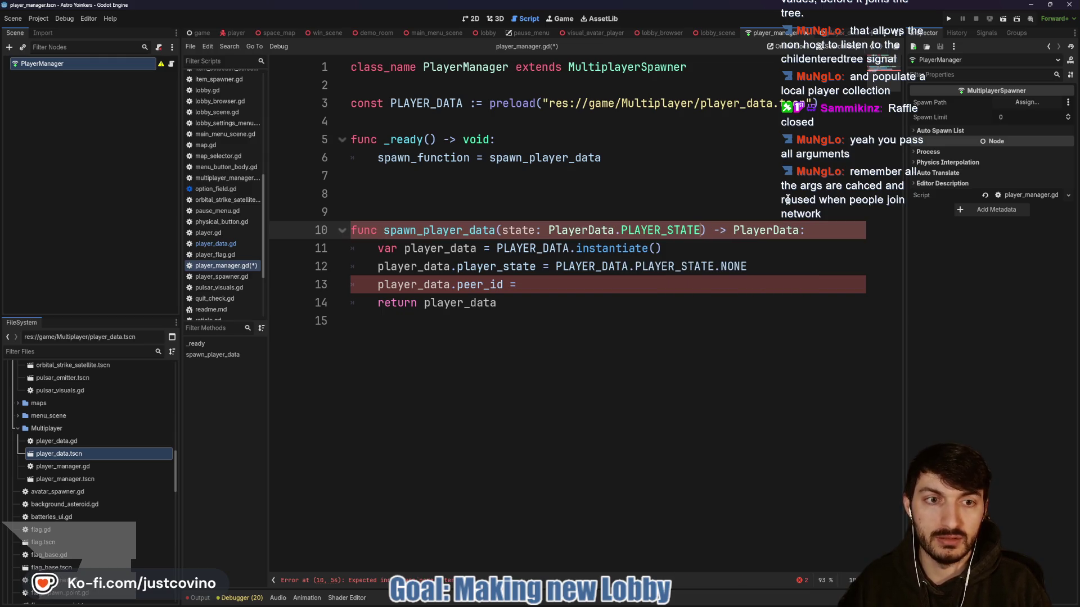
text(,)
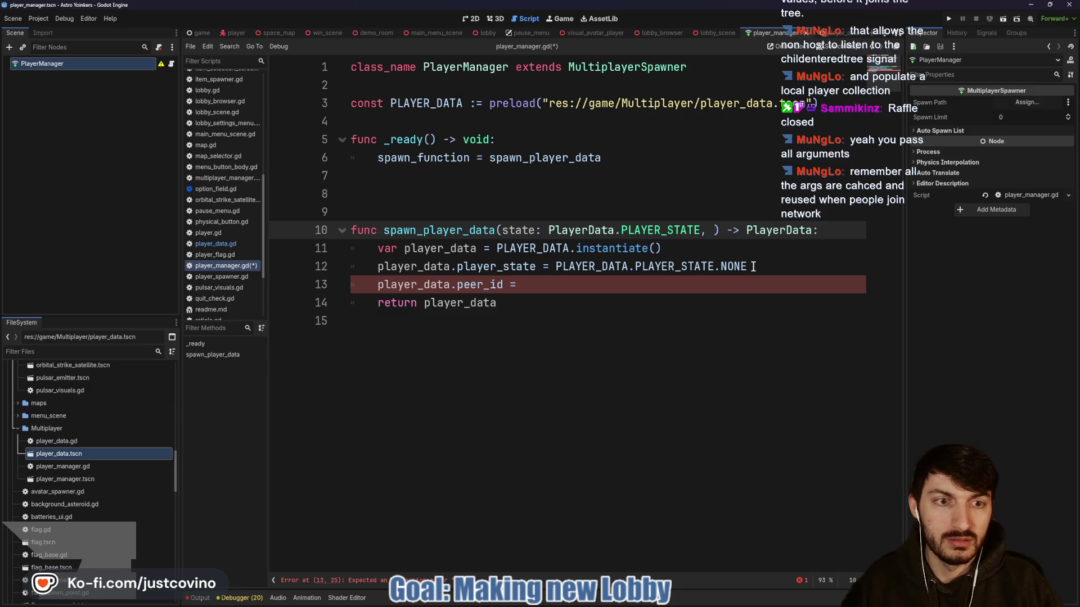
Assign state to player_state, add a peer_id: int parameter, and assign it to peer_id.
drag(747, 266, 556, 266)
text(state = state)
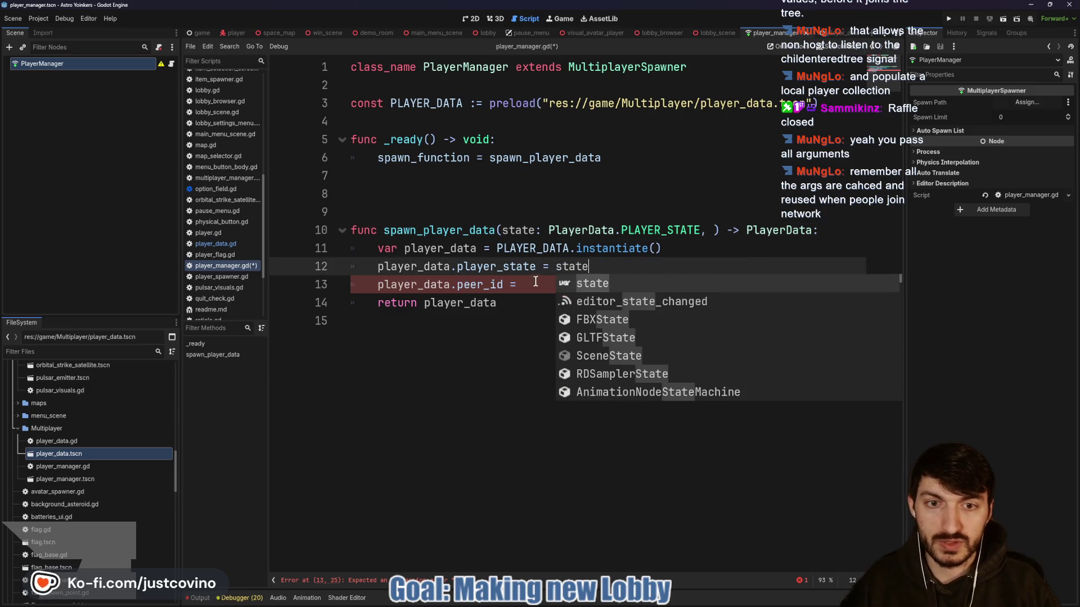
click(593, 292)
click(708, 231)
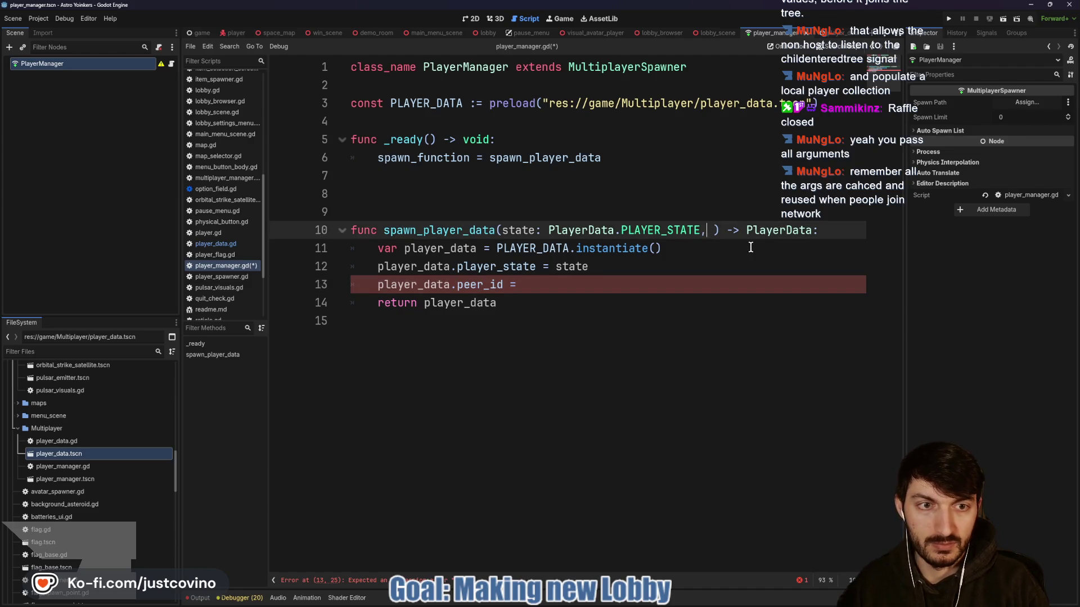
text(peer_id )
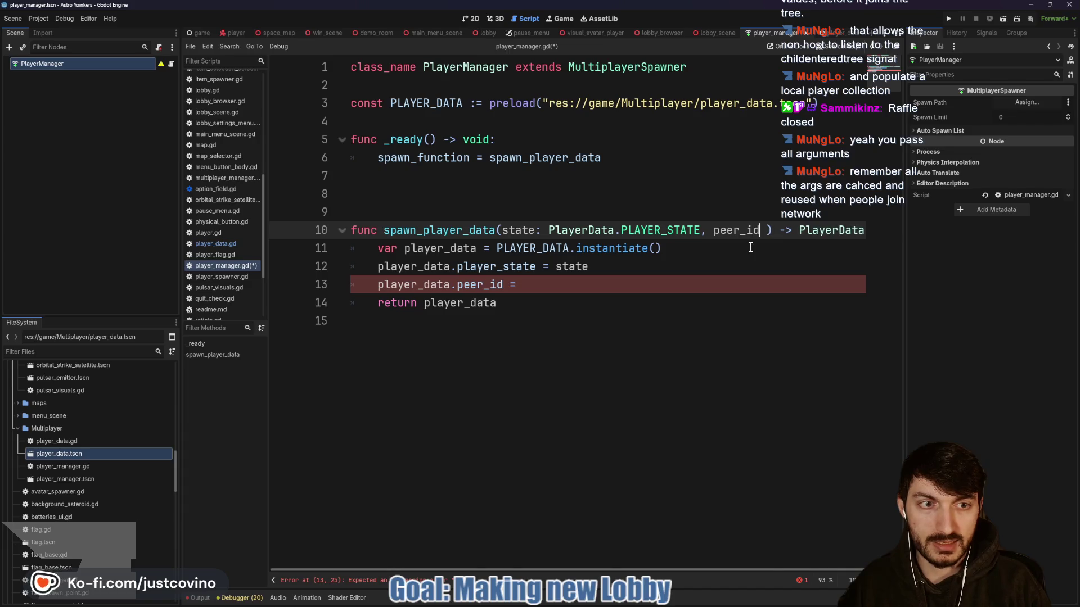
text(: int,)
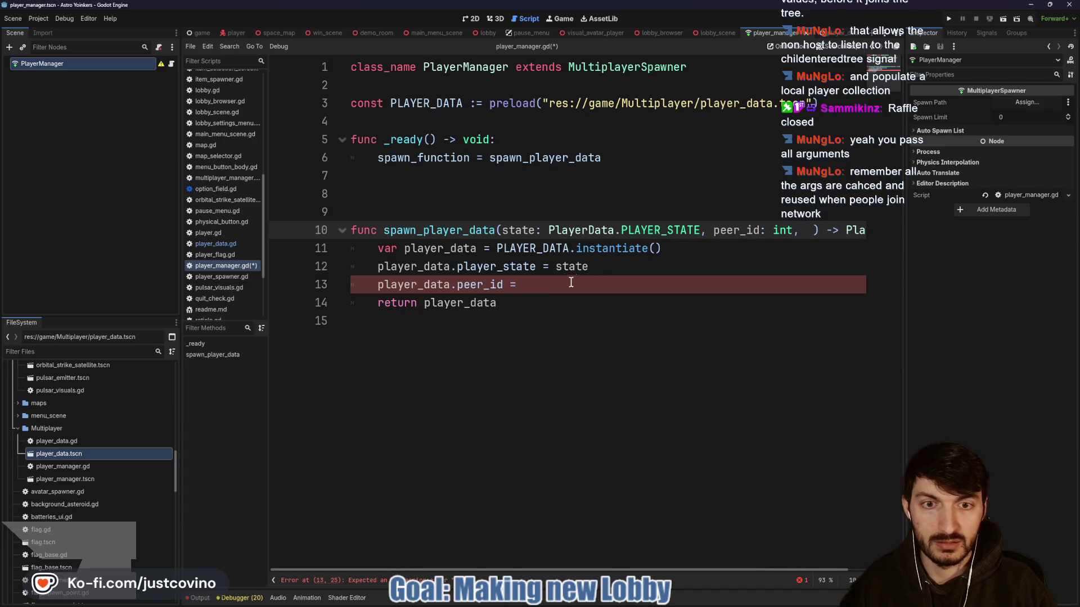
click(571, 283)
key(BackSpace)
text(peer_i)
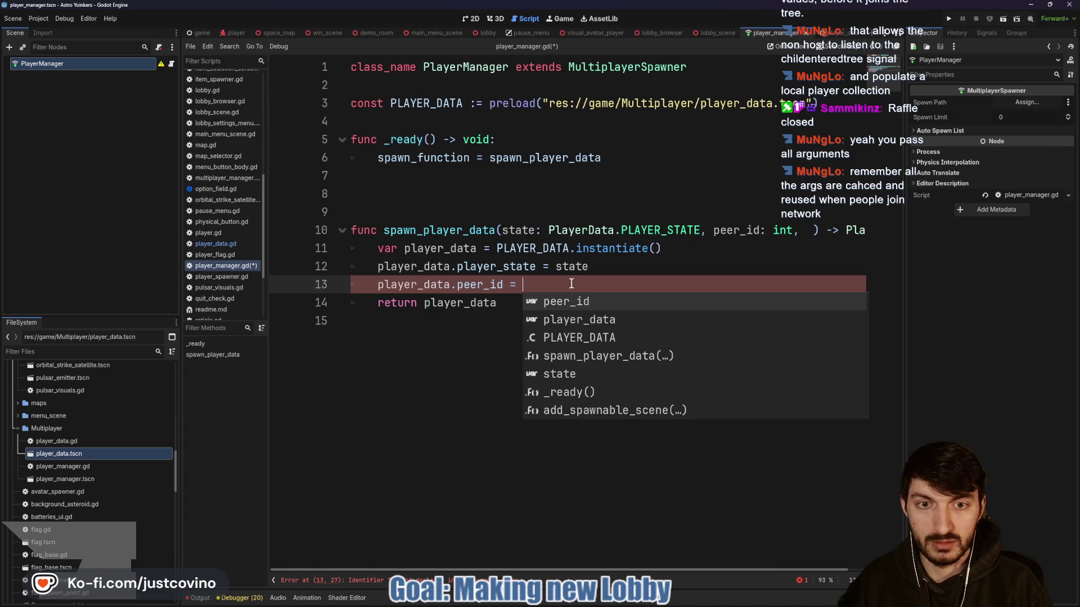
text(d)
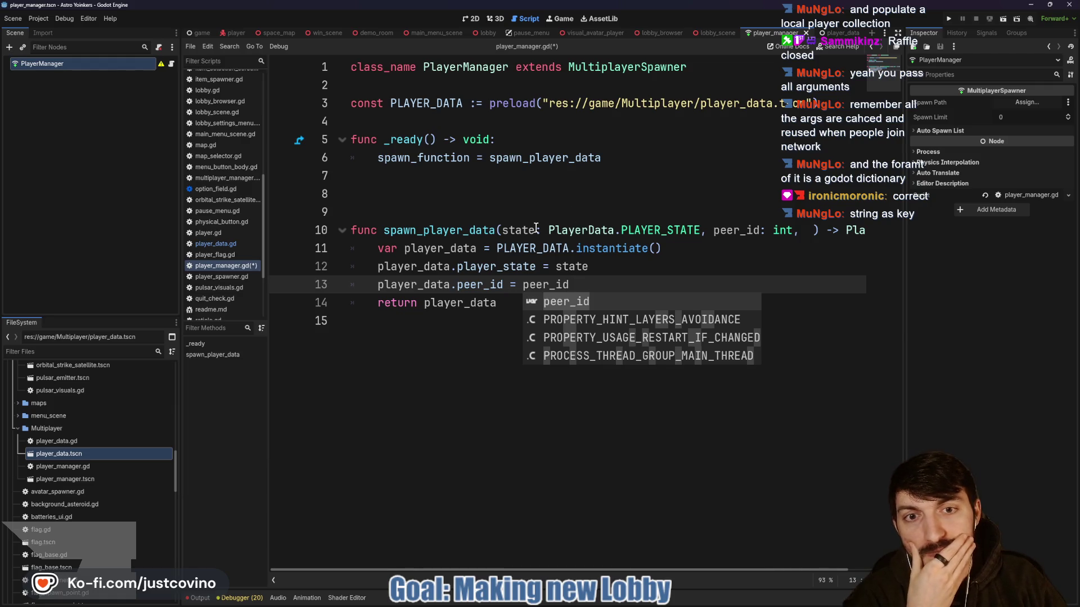
Insert an extra blank line on line 4, between the PLAYER_DATA constant and _ready.
drag(798, 230, 502, 230)
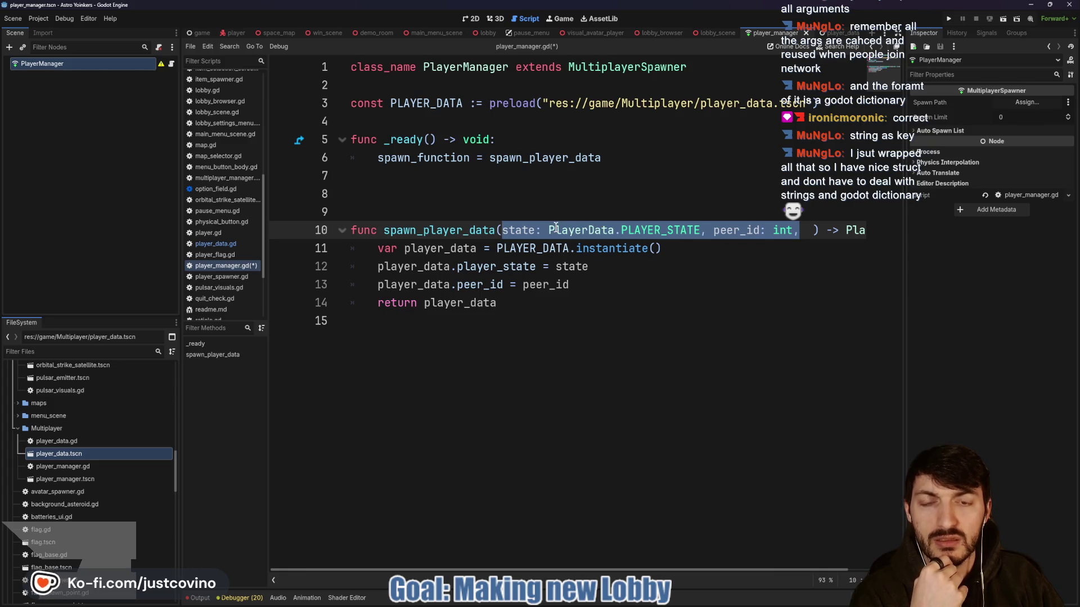
click(409, 118)
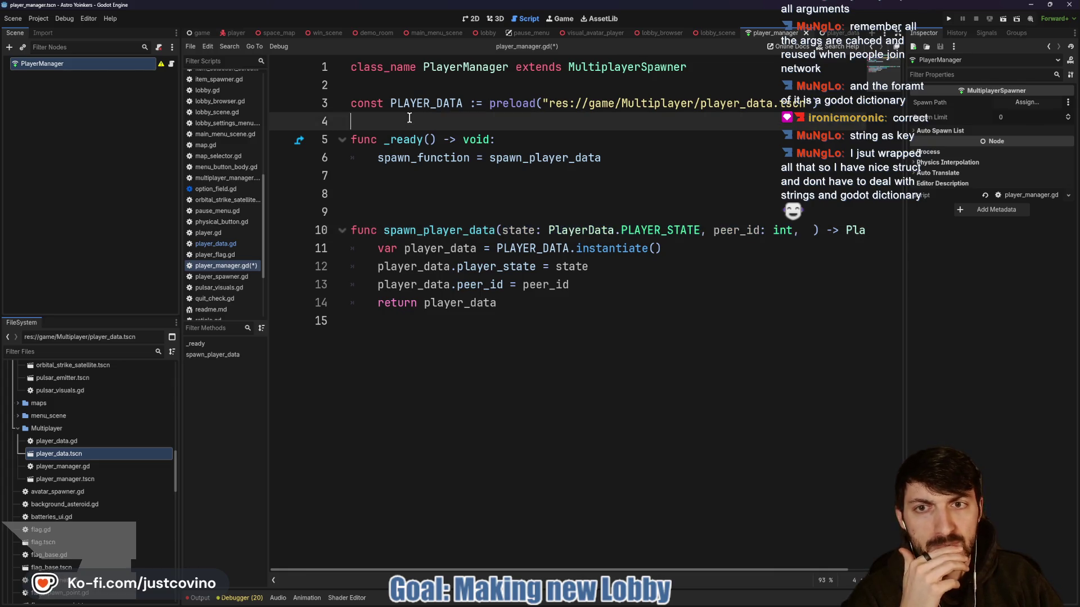
key(Return)
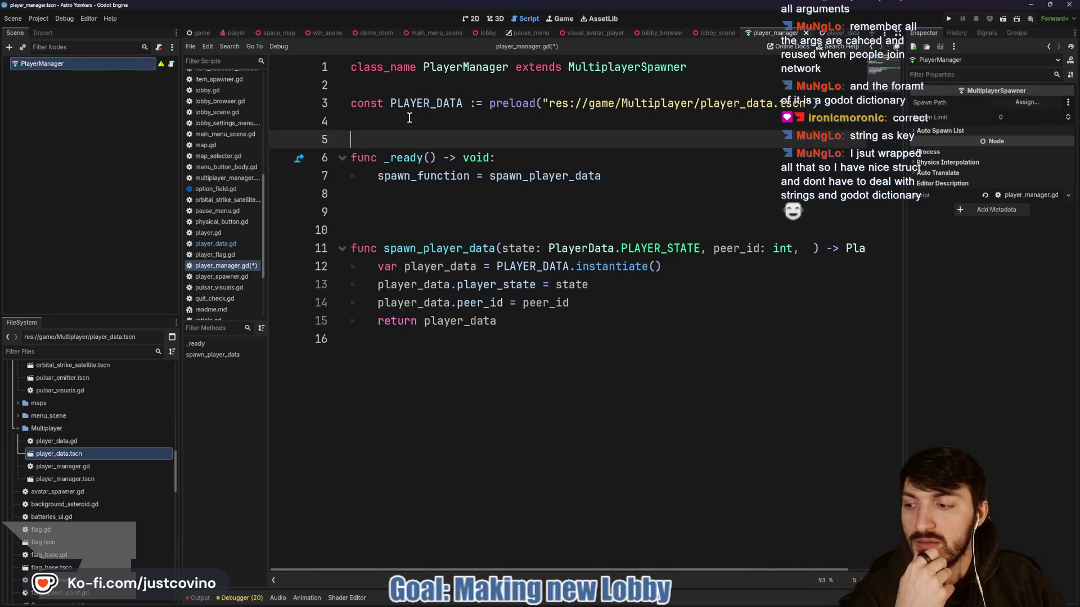
click(400, 211)
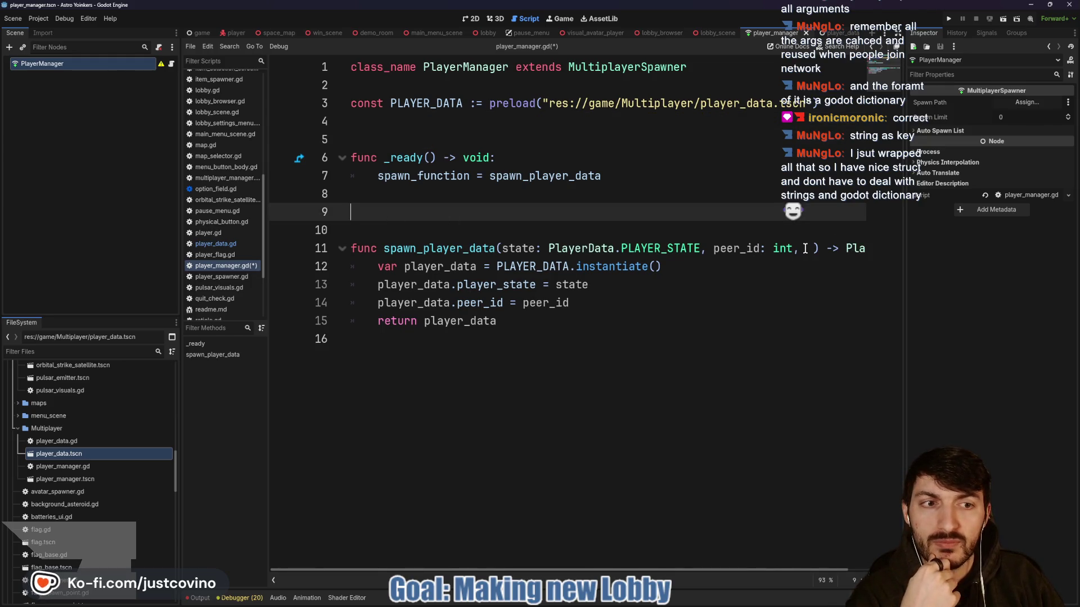
Replace the parameters with data_dictionary: Dictionary and start player_state's value as data_dictionary[.
drag(800, 248, 500, 242)
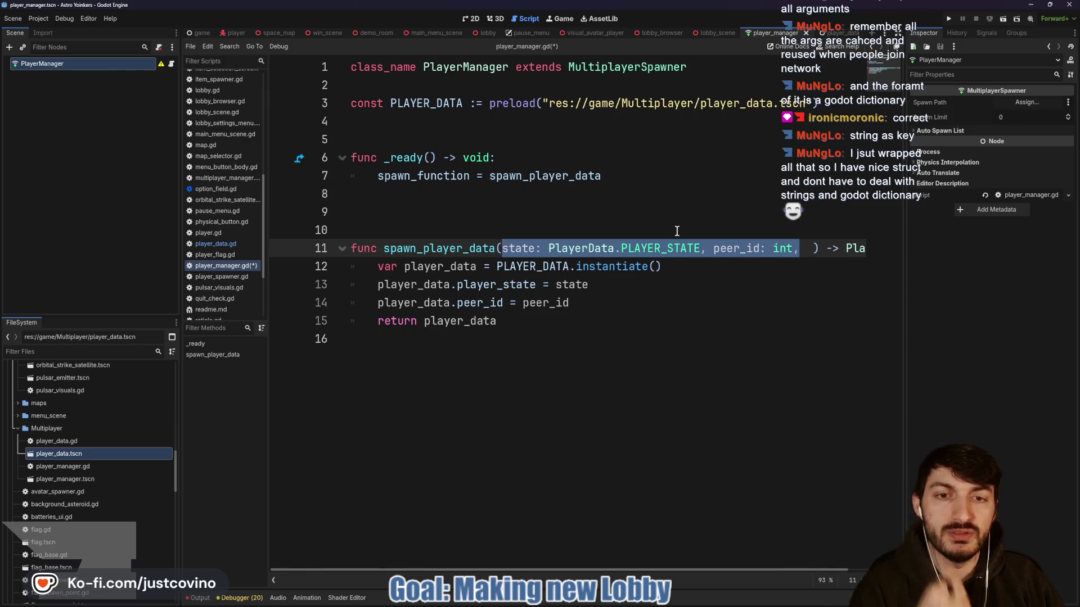
text(data_dic)
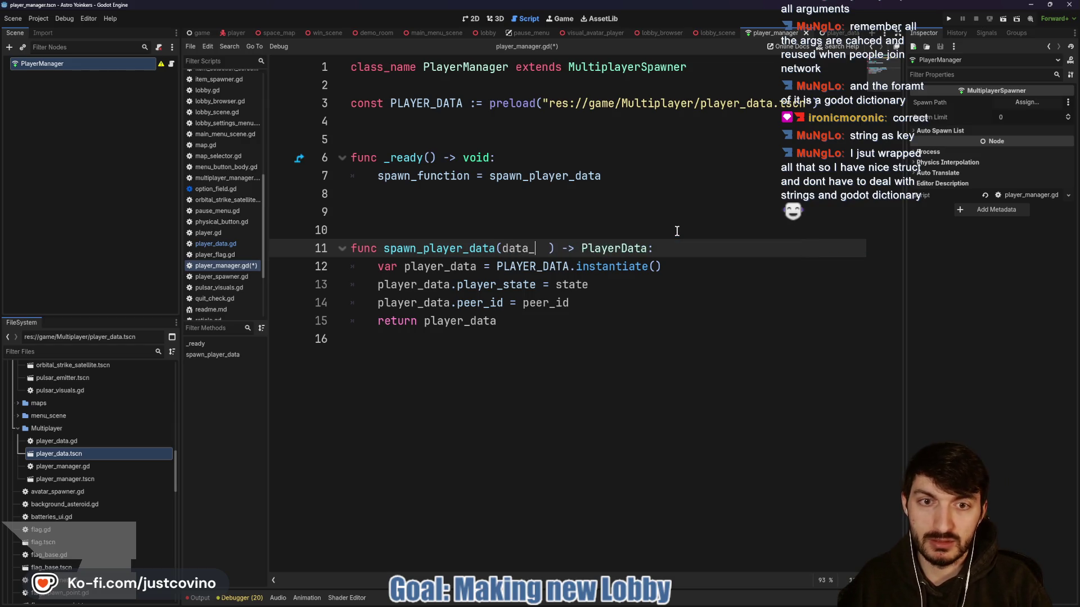
text(tionary: D)
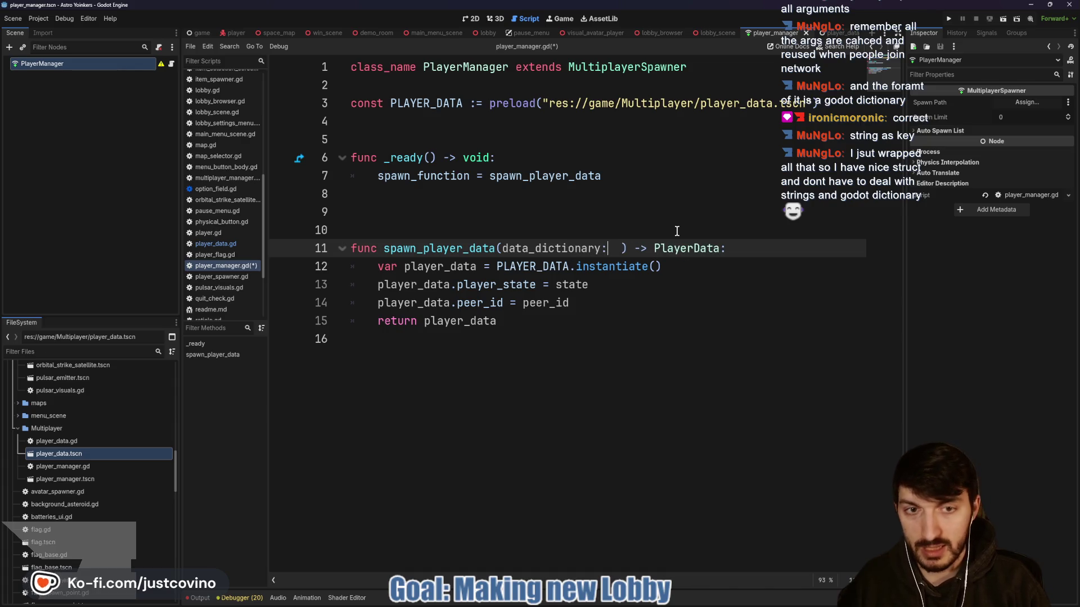
text(ictio)
key(Return)
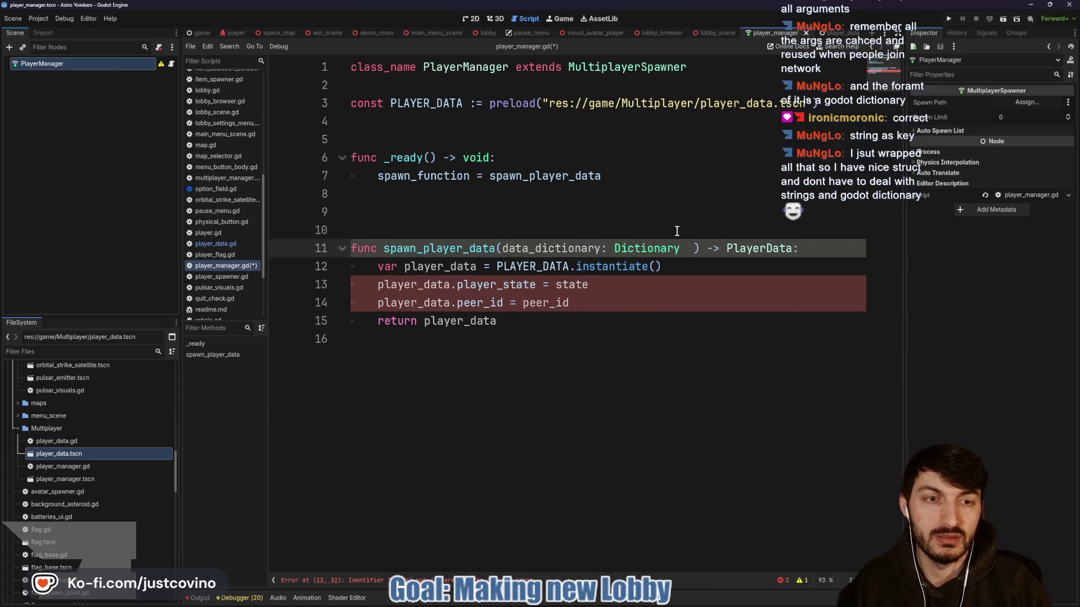
key(Delete)
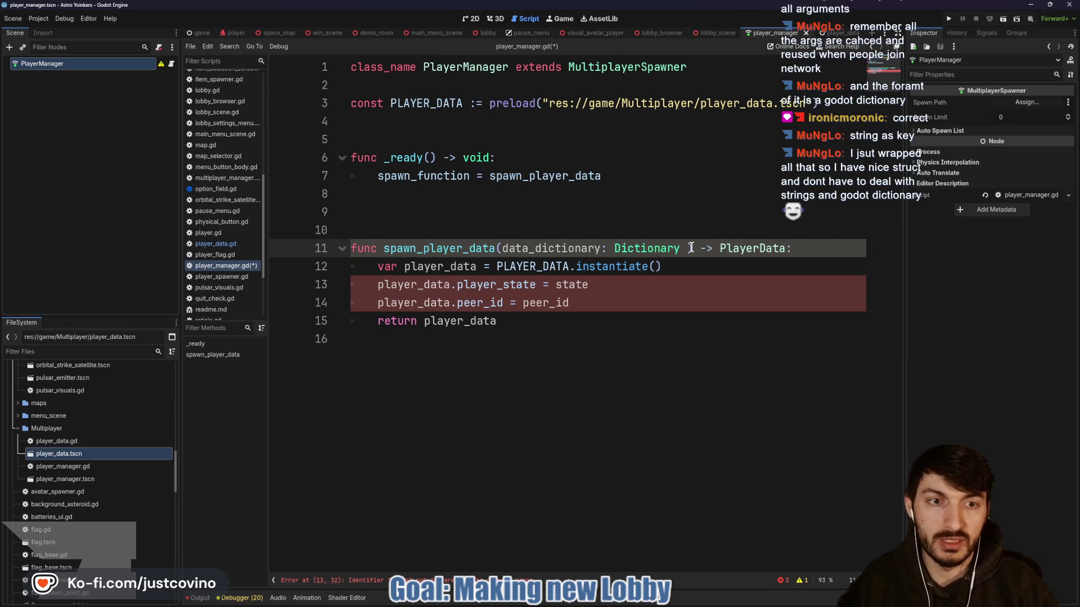
key(BackSpace)
click(556, 285)
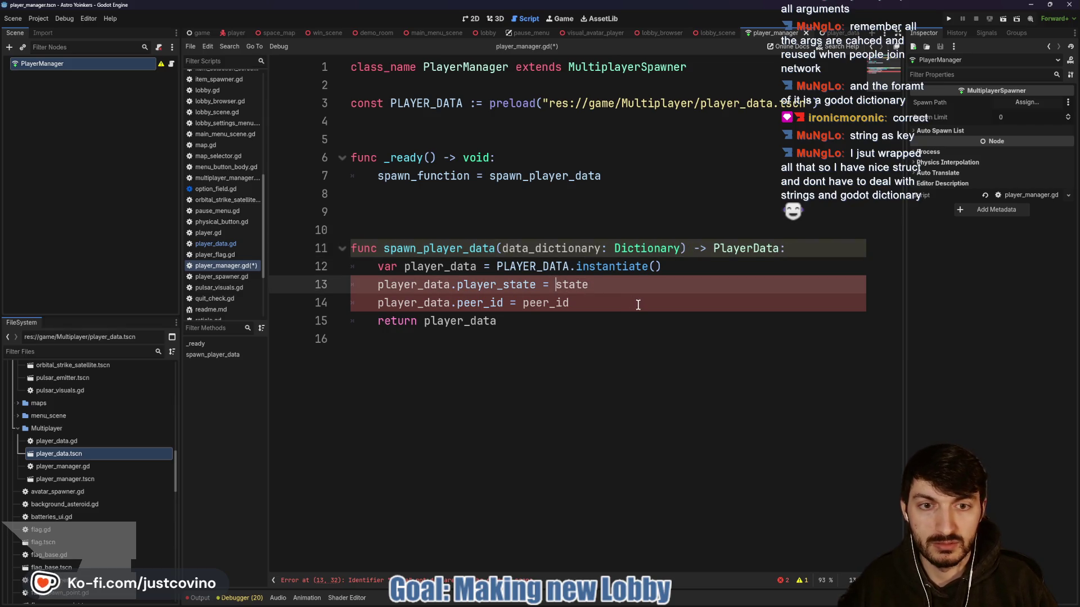
text(data)
key(Tab)
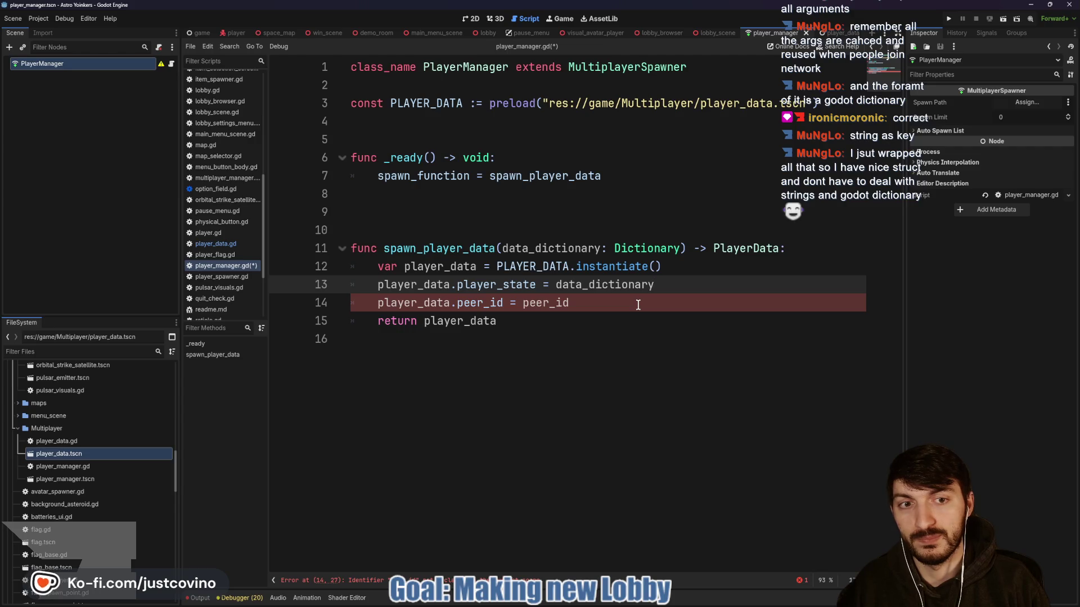
text([)
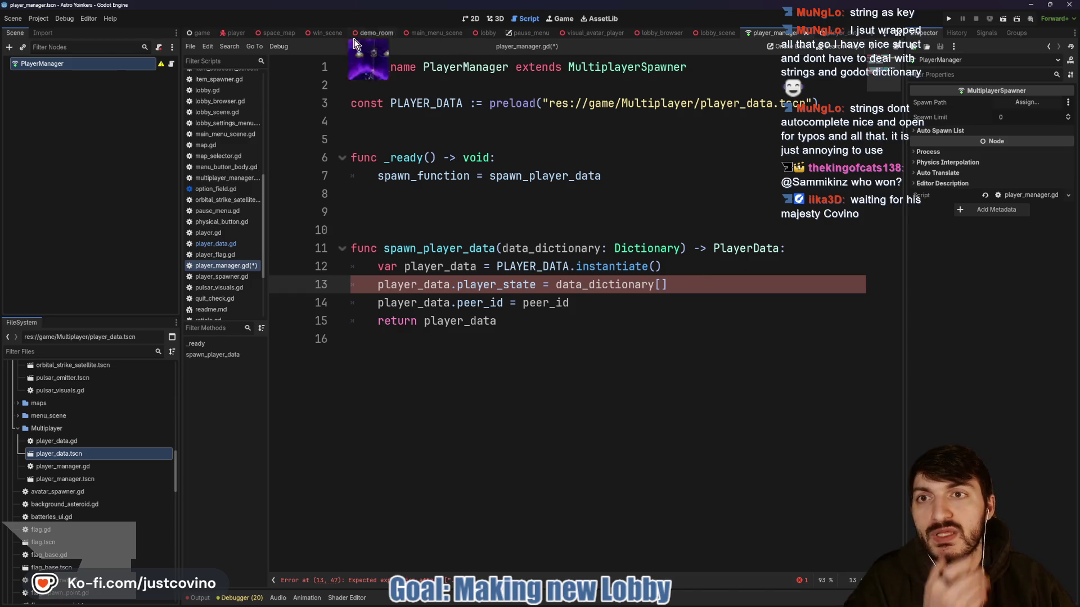
In the space_map scene, review how player_spawner.gd uses peer_id.
click(281, 34)
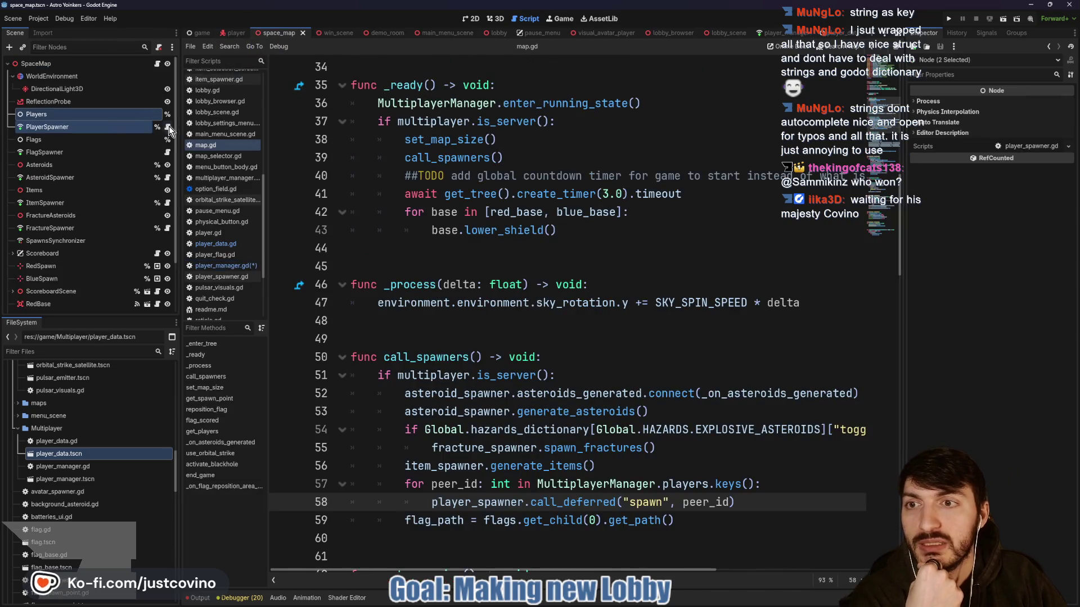
click(167, 127)
click(496, 285)
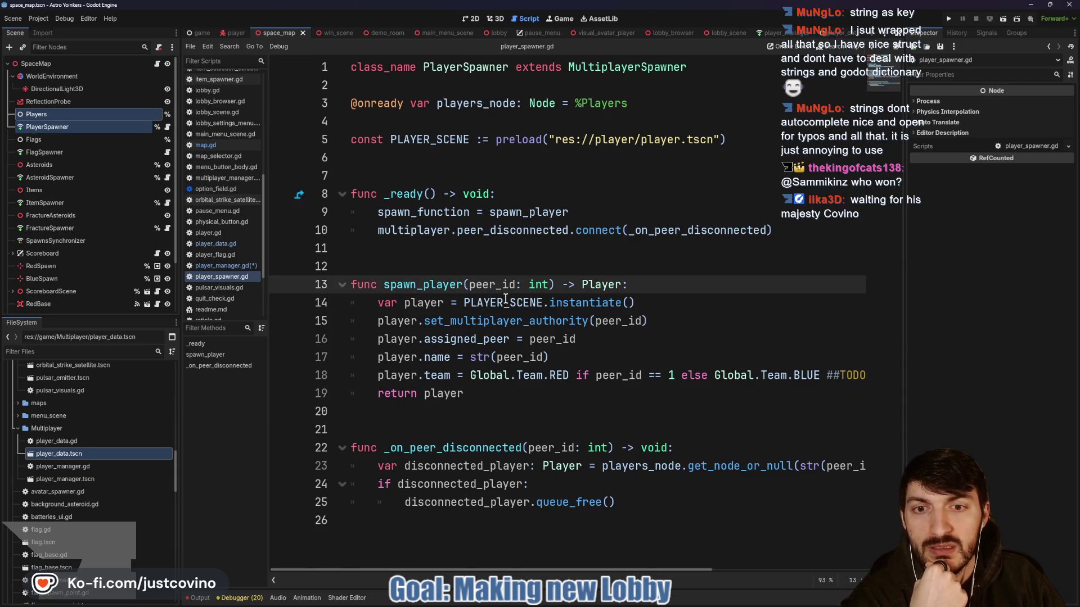
double_click(491, 285)
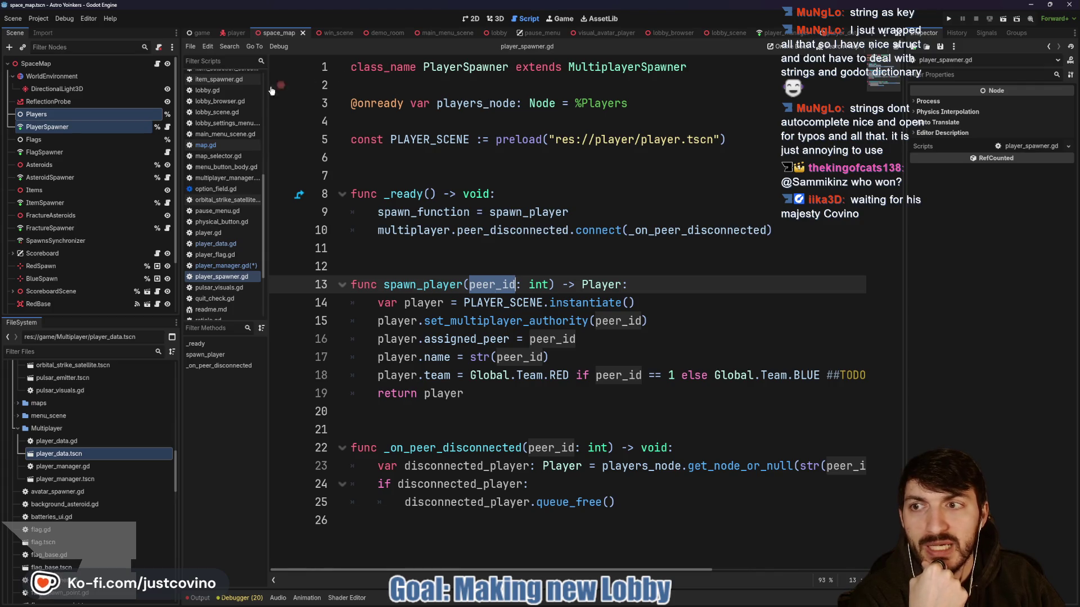
Review how asteroid_spawner.gd reads keys from asteroid_dictionary, then open the player_data scene.
click(169, 179)
scroll(506, 255, down, 10)
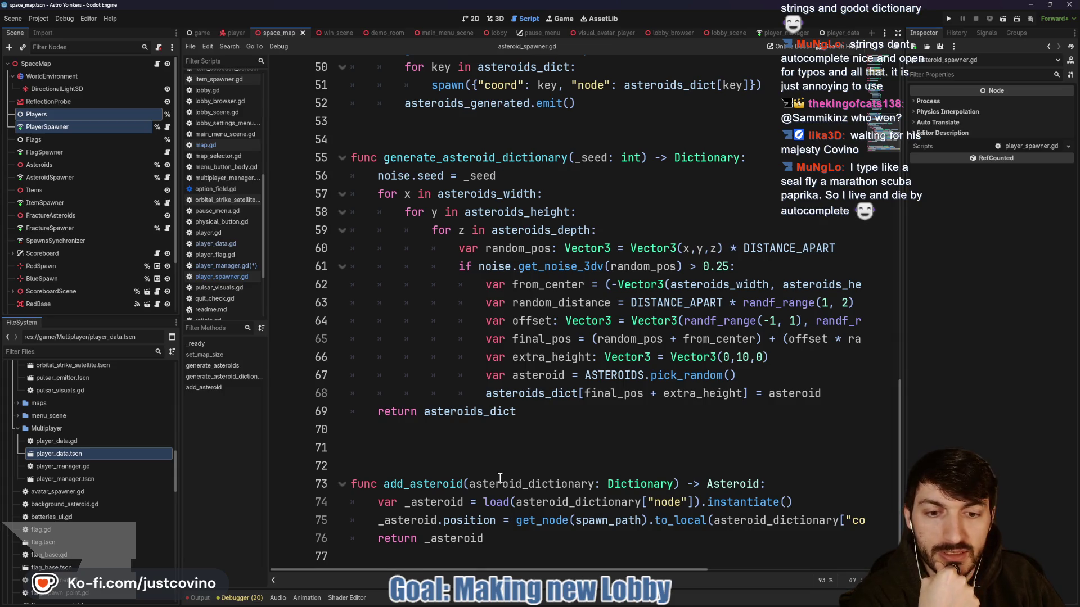
double_click(628, 485)
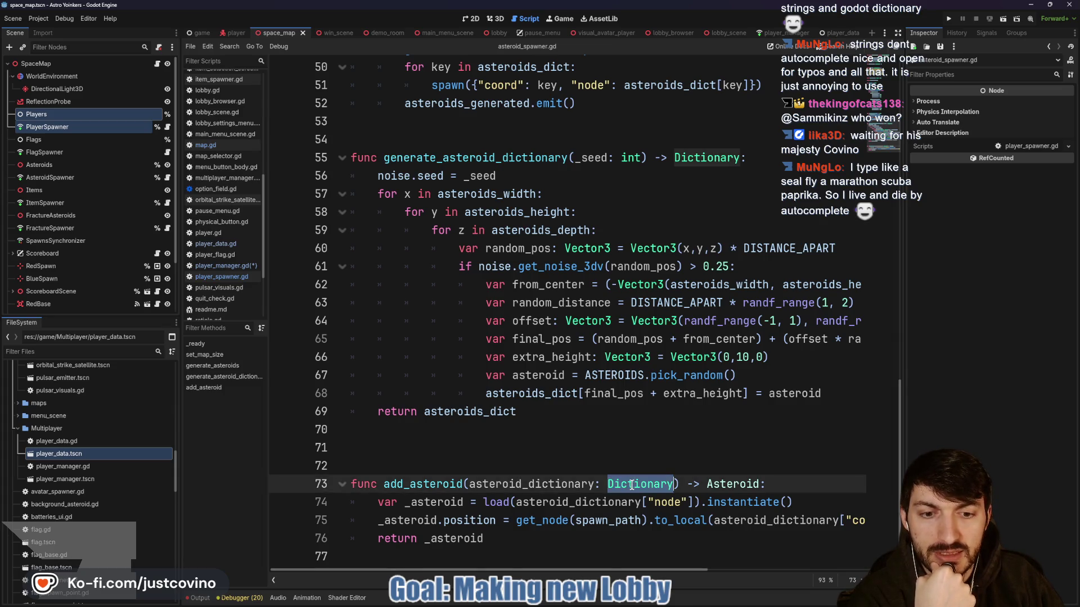
double_click(568, 505)
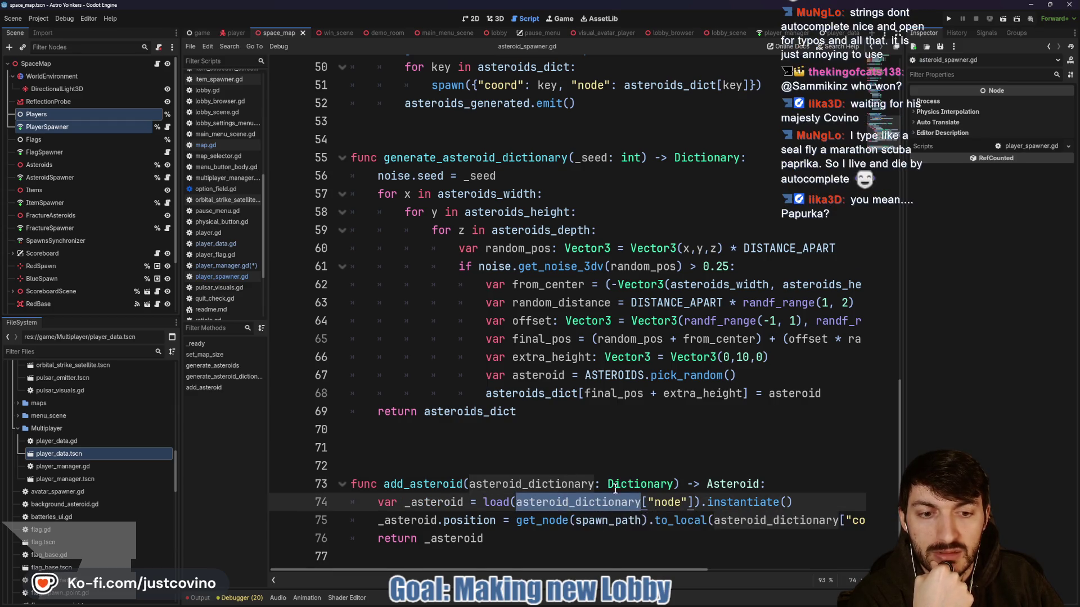
double_click(667, 503)
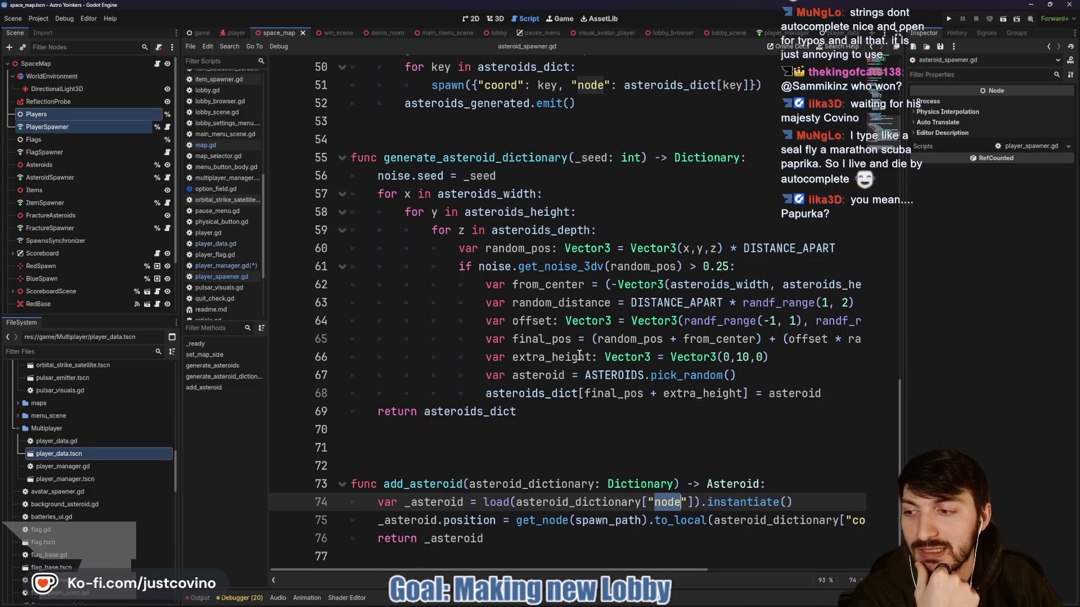
click(835, 33)
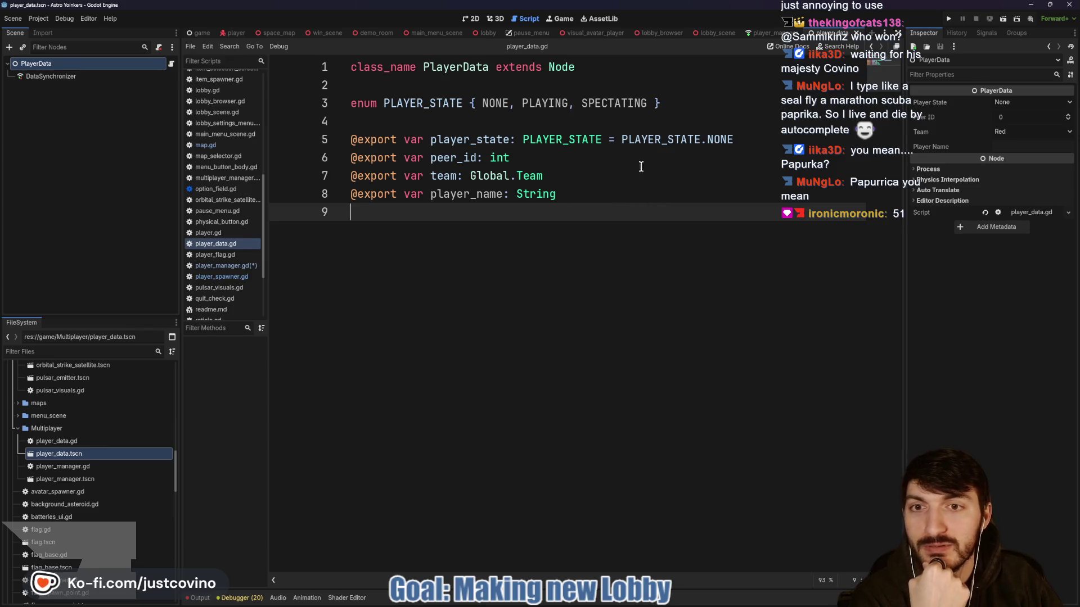
click(278, 34)
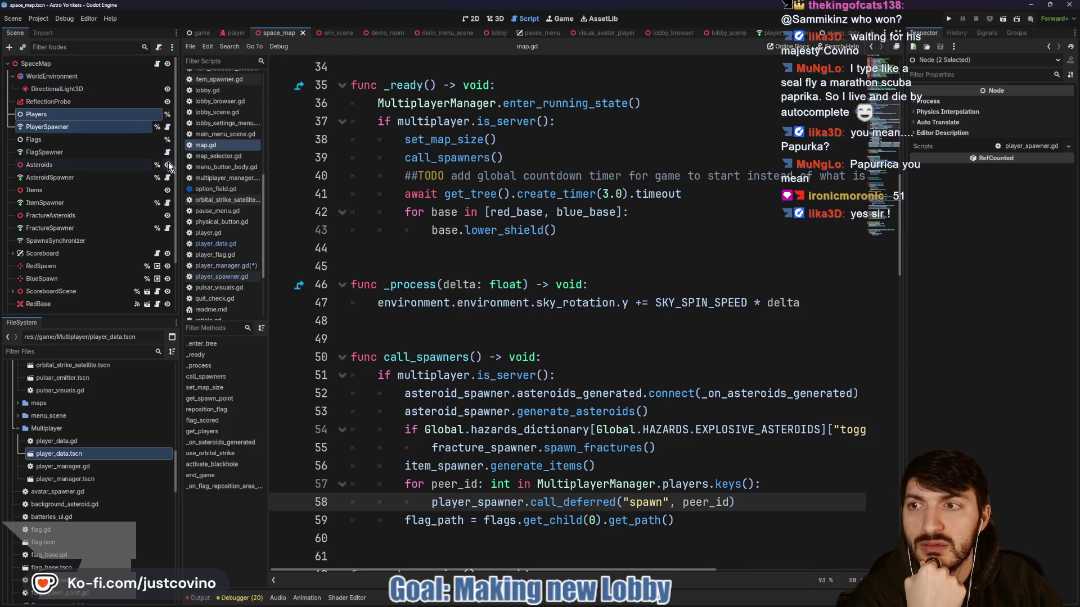
click(167, 177)
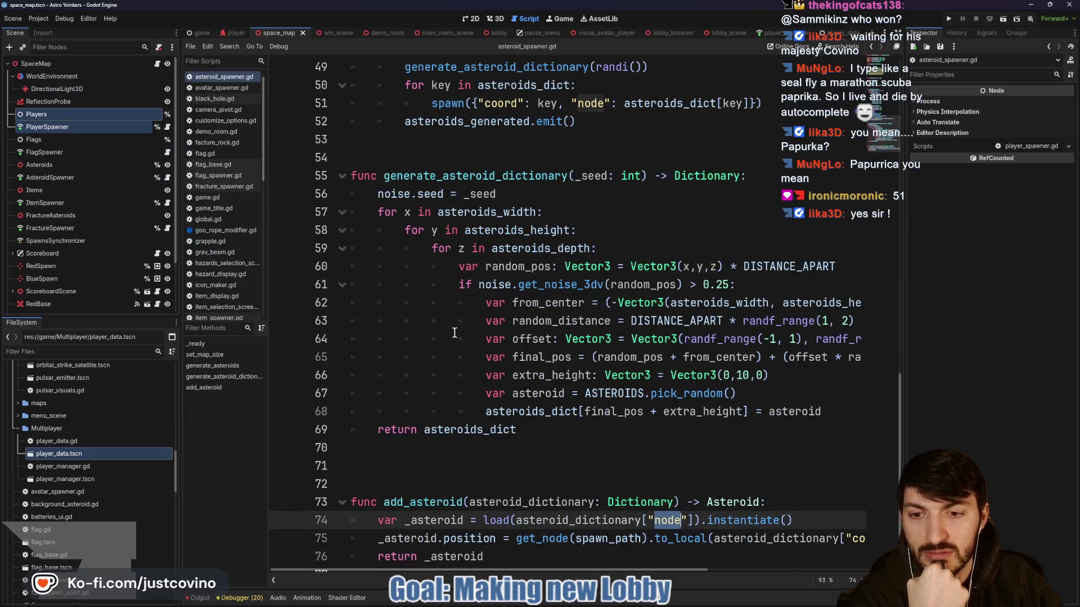
scroll(354, 198, up, 1)
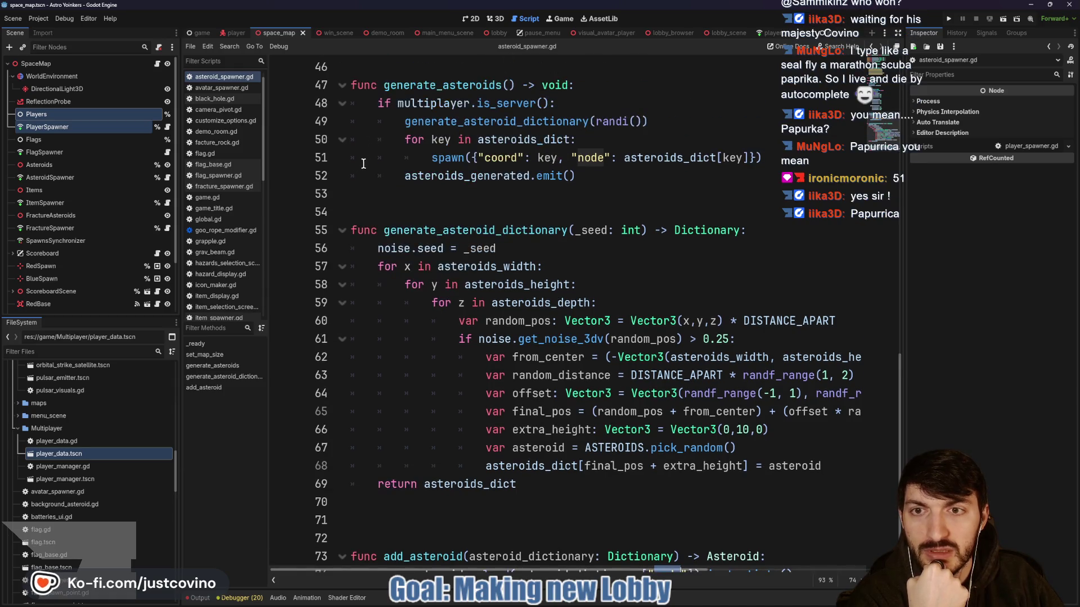
drag(431, 157, 782, 165)
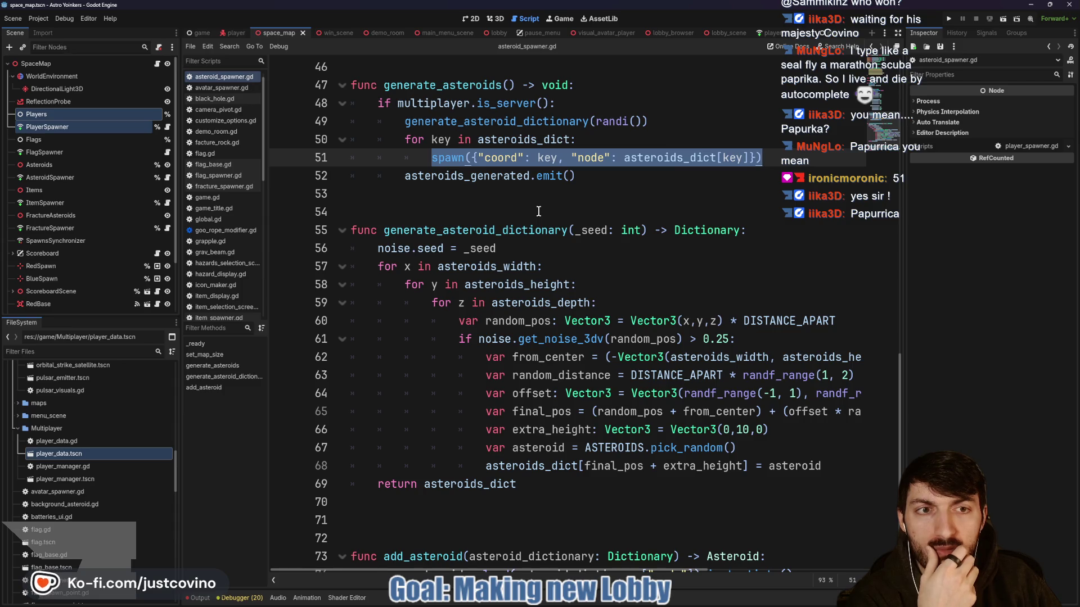
click(832, 32)
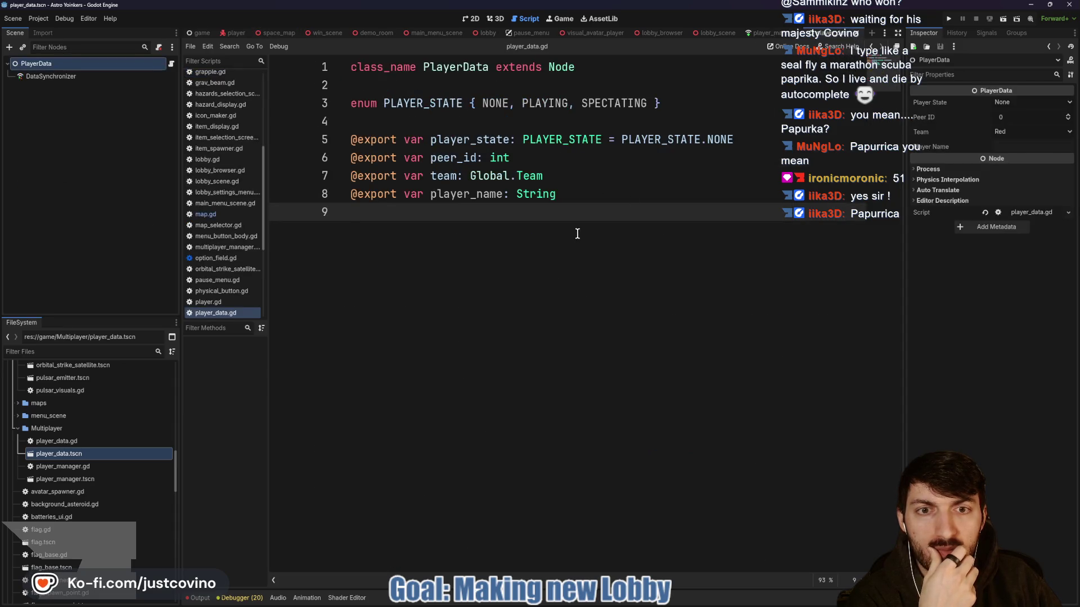
Make player_state read data_dictionary["state"] and peer_id read data_dictionary["peer_id"].
click(775, 33)
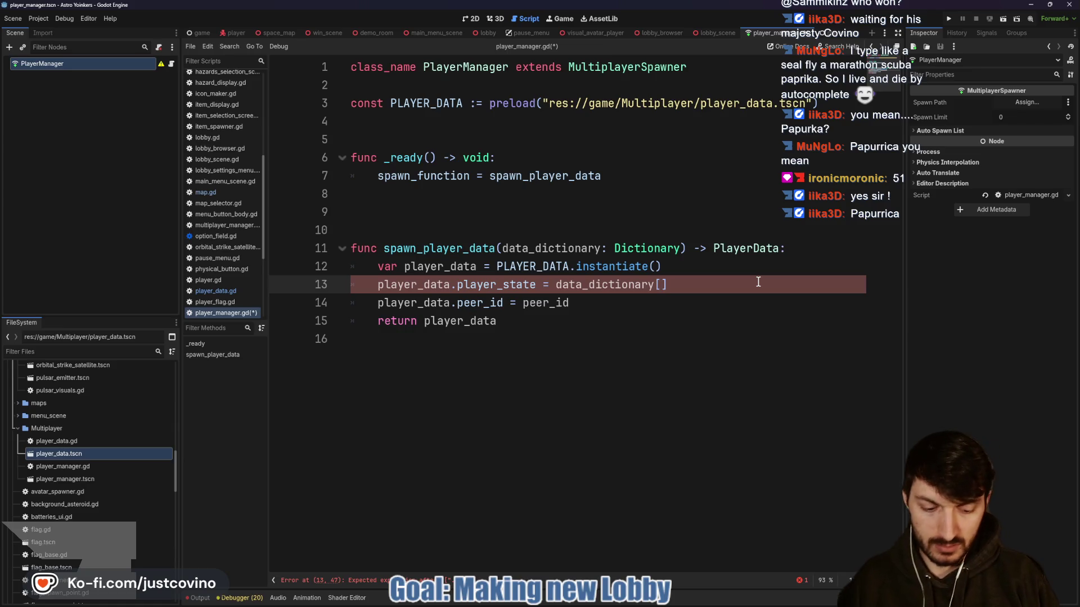
text("state)
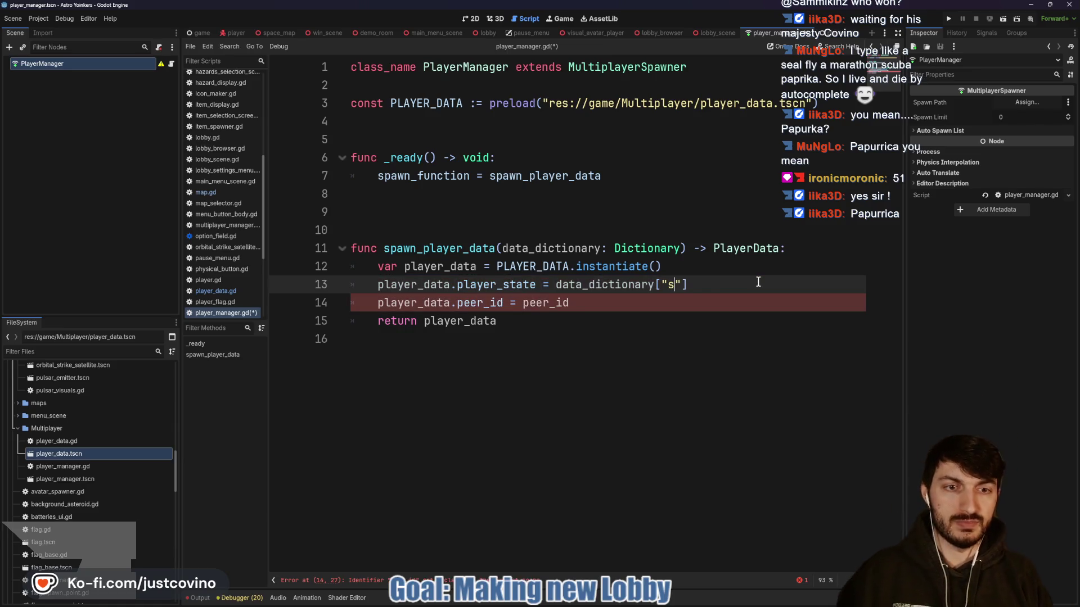
click(604, 303)
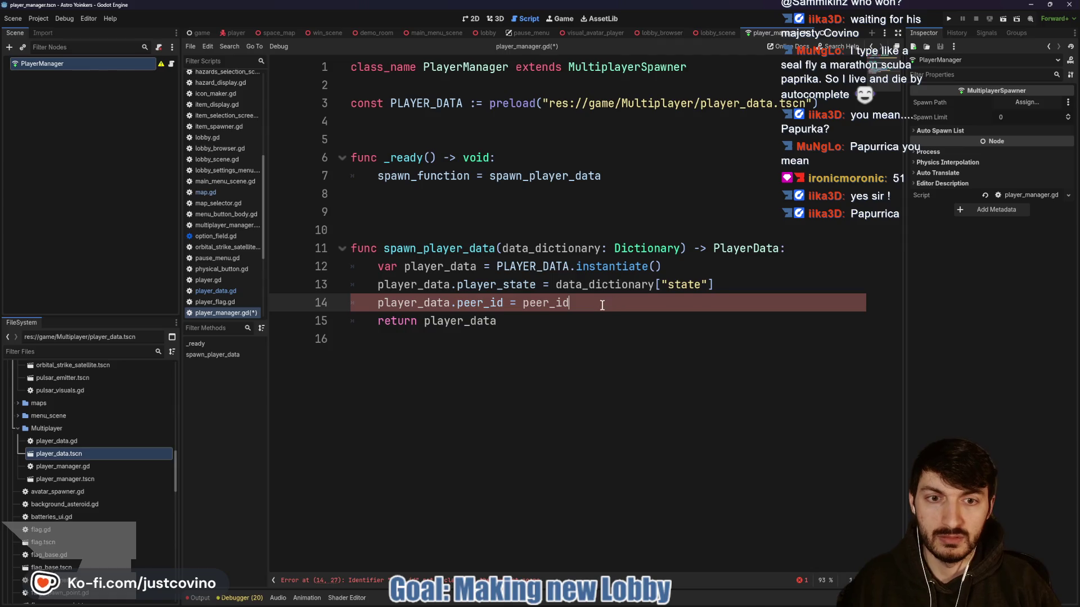
click(522, 302)
text(data_d)
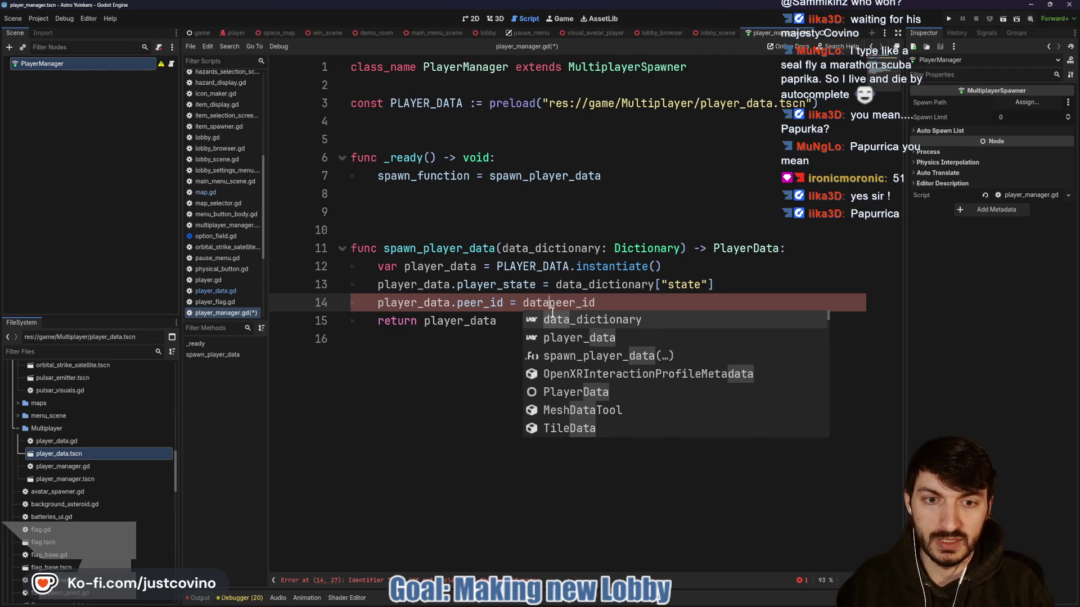
key(Tab)
text(["peer_)
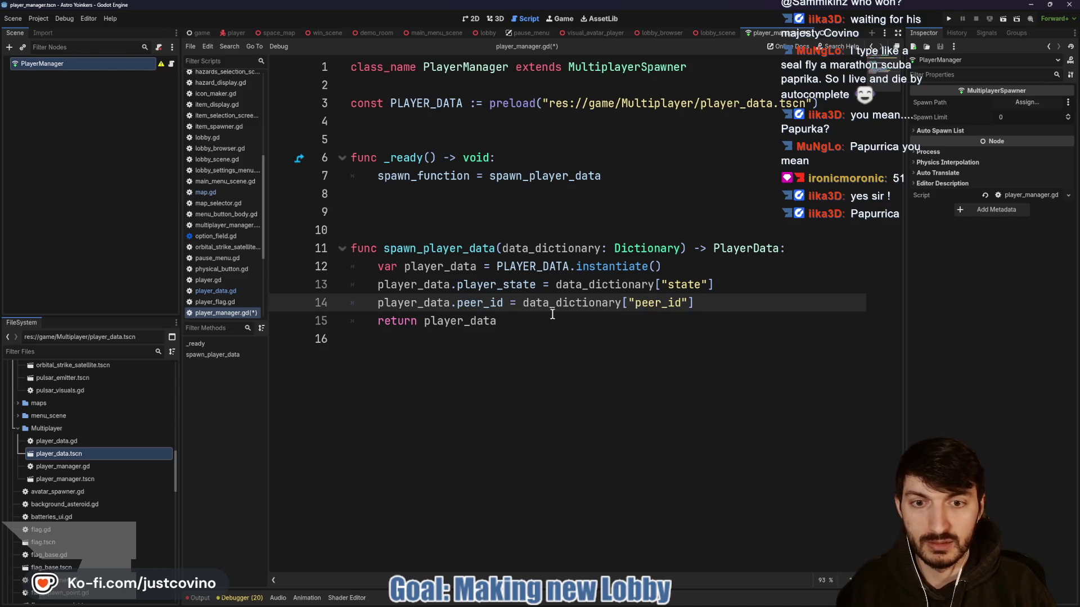
Add line 15 assigning player_data.team from data_dictionary["team"], checking PlayerData's properties.
key(Return)
text(layer)
key(Down)
key(Down)
key(Return)
key(BackSpace)
key(BackSpace)
key(BackSpace)
key(BackSpace)
key(BackSpace)
key(BackSpace)
text(player)
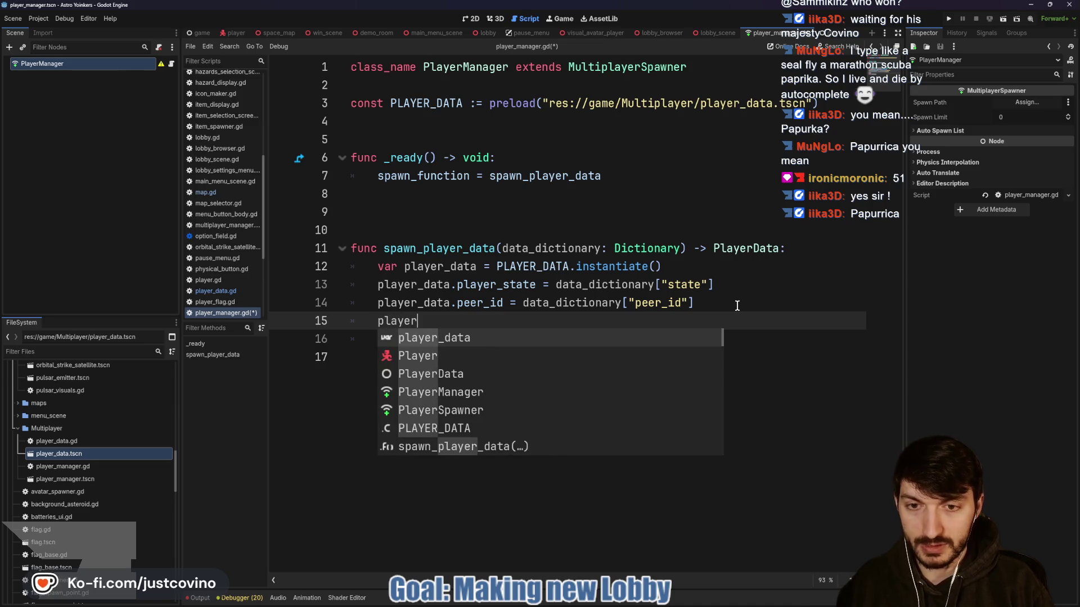
key(Return)
text(.)
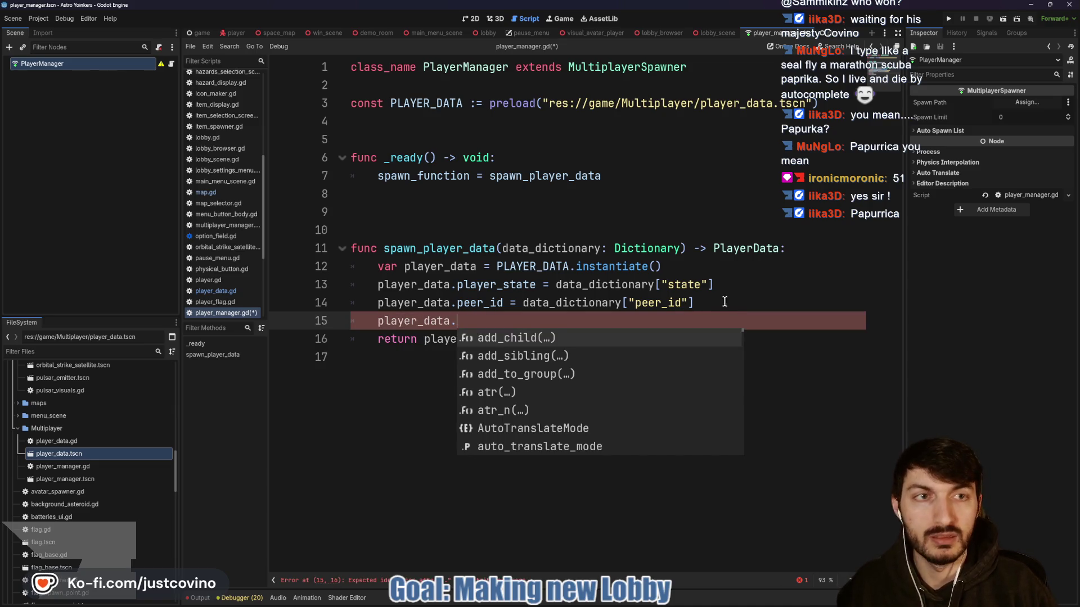
ctrl+click(730, 103)
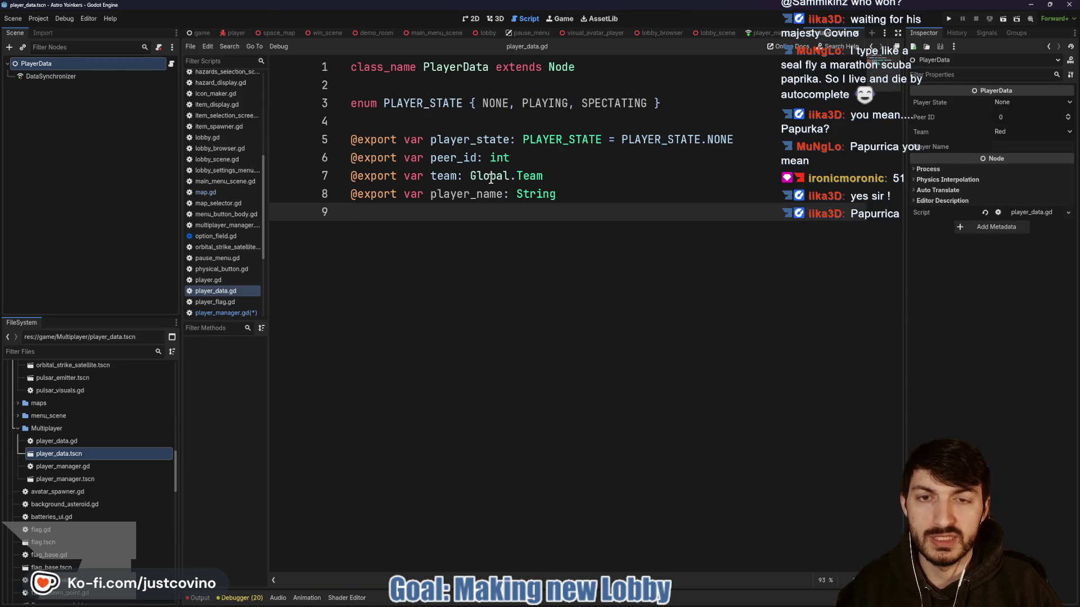
click(764, 34)
text(team = data)
key(Return)
text(["team)
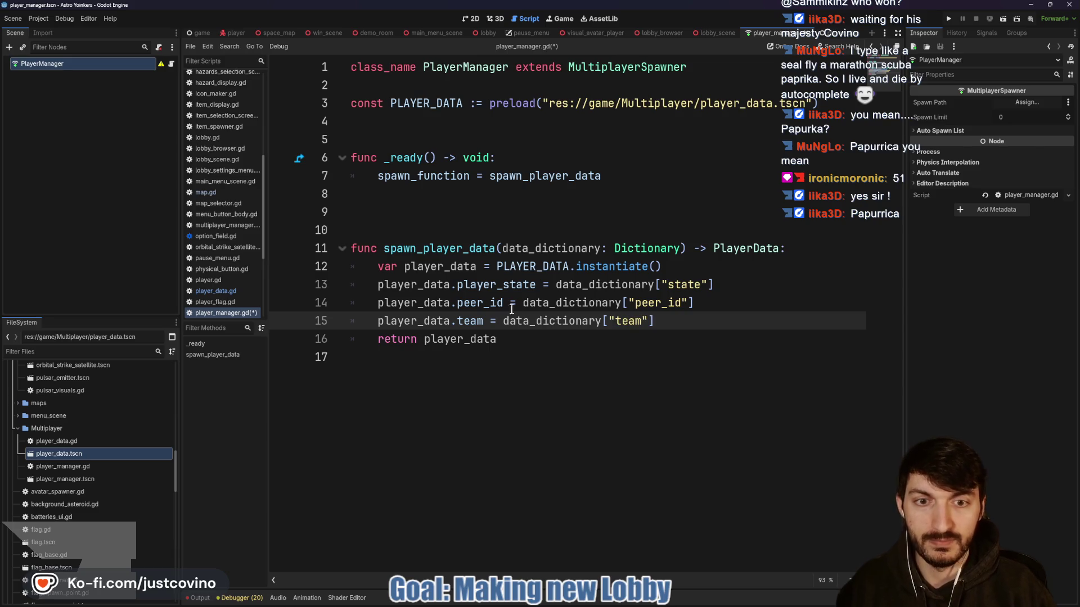
Add line 16 assigning player_data.player_name from data_dictionary["name"].
key(Return)
text(player_data.)
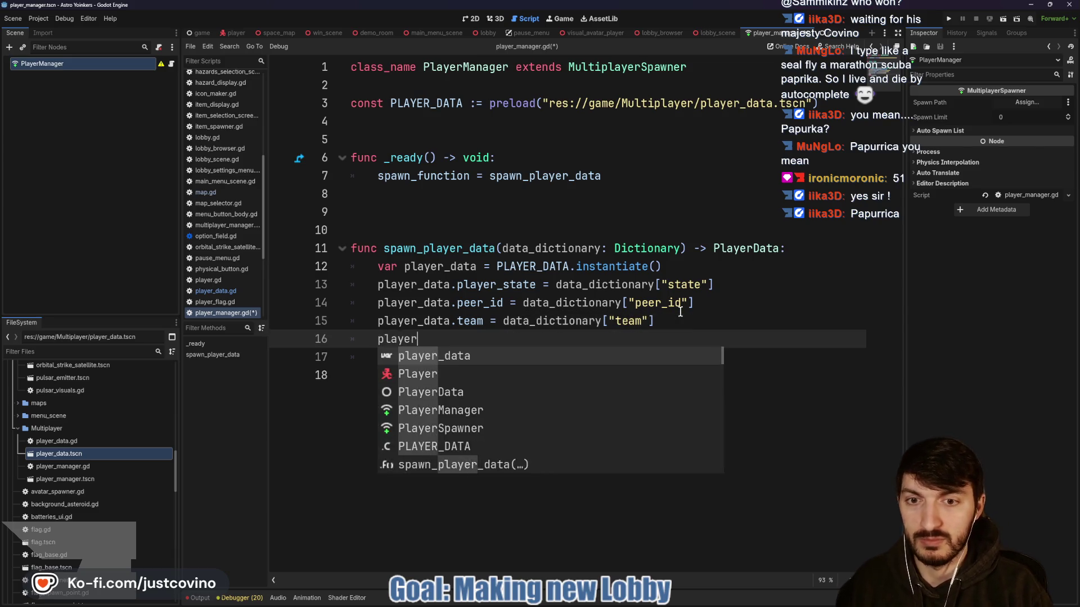
text(ame)
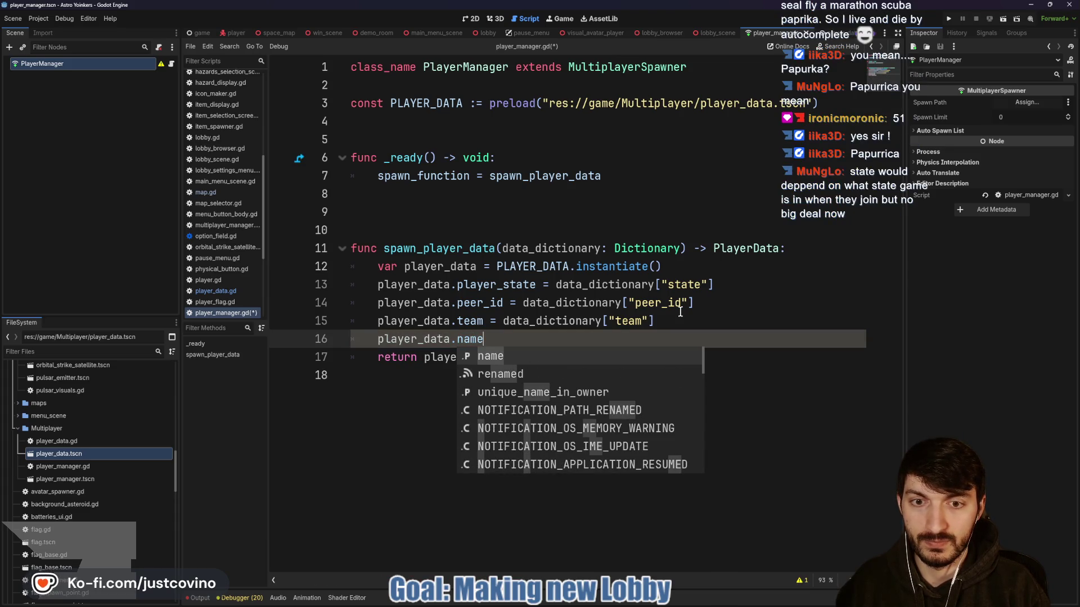
key(BackSpace)
key(BackSpace)
key(BackSpace)
text(p)
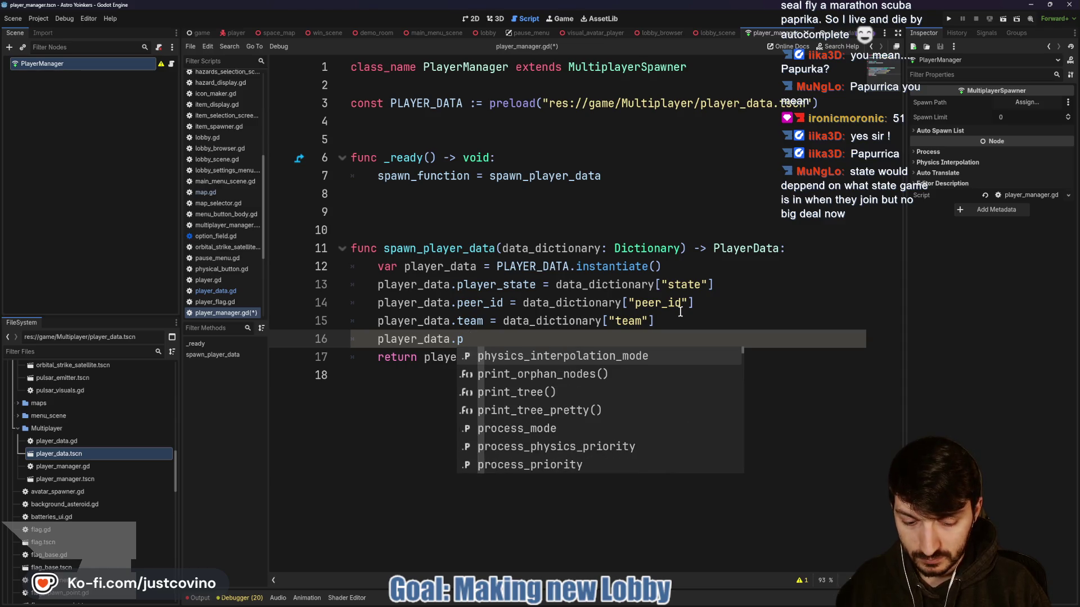
text(layer_name = da)
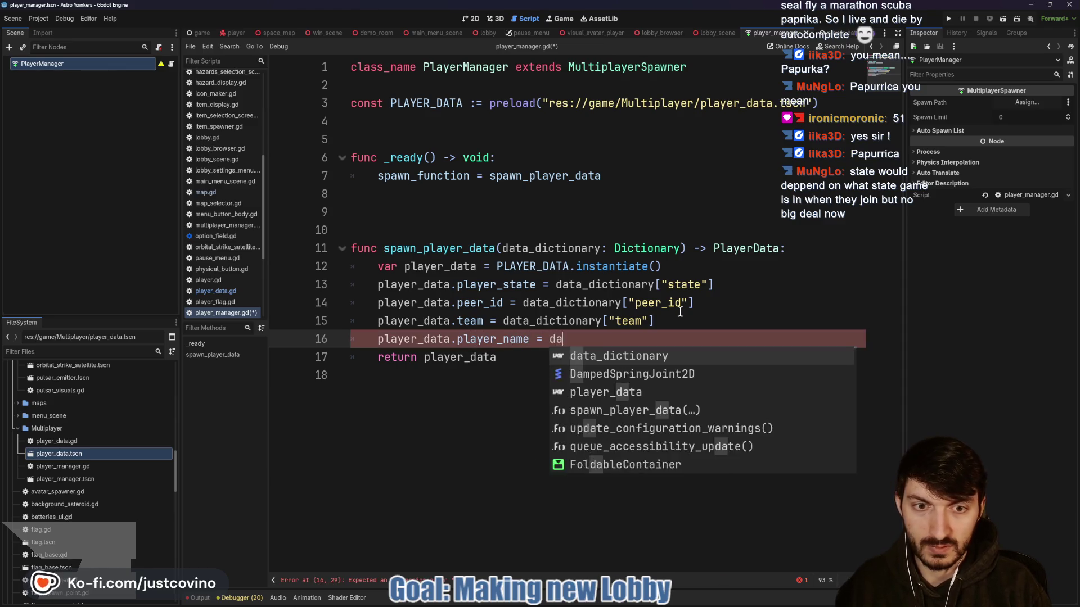
key(Return)
text("name"])
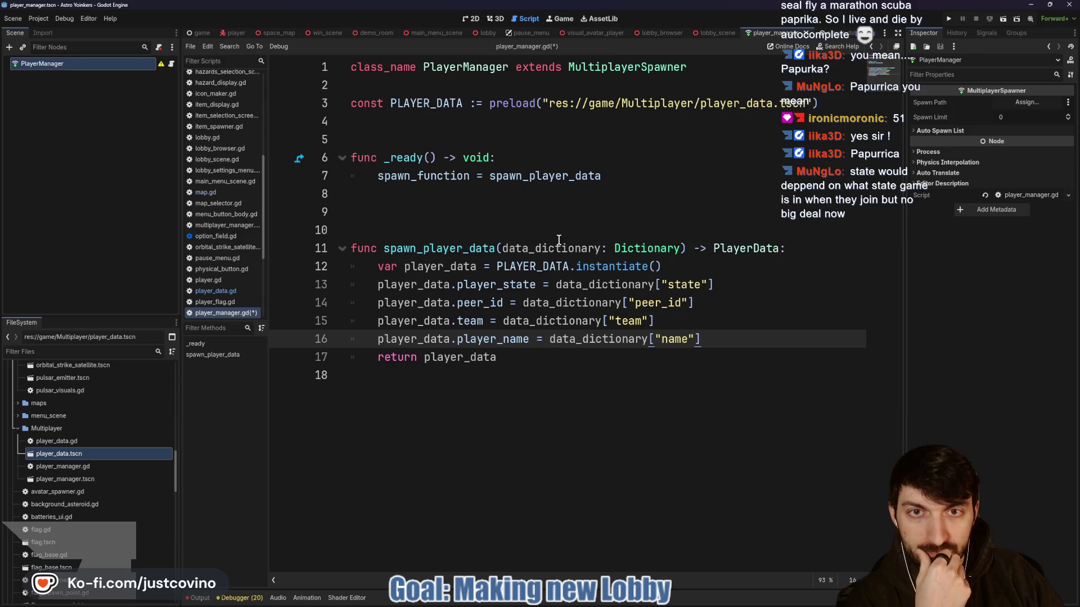
click(489, 223)
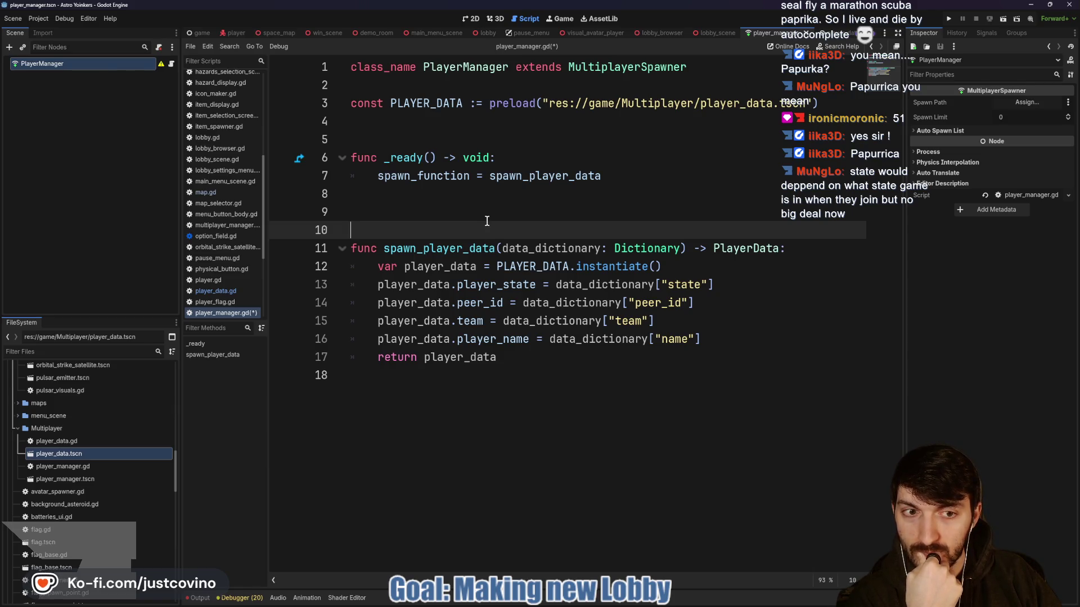
Save player_manager.gd with the dictionary-based spawn_player_data.
key(ctrl+s)
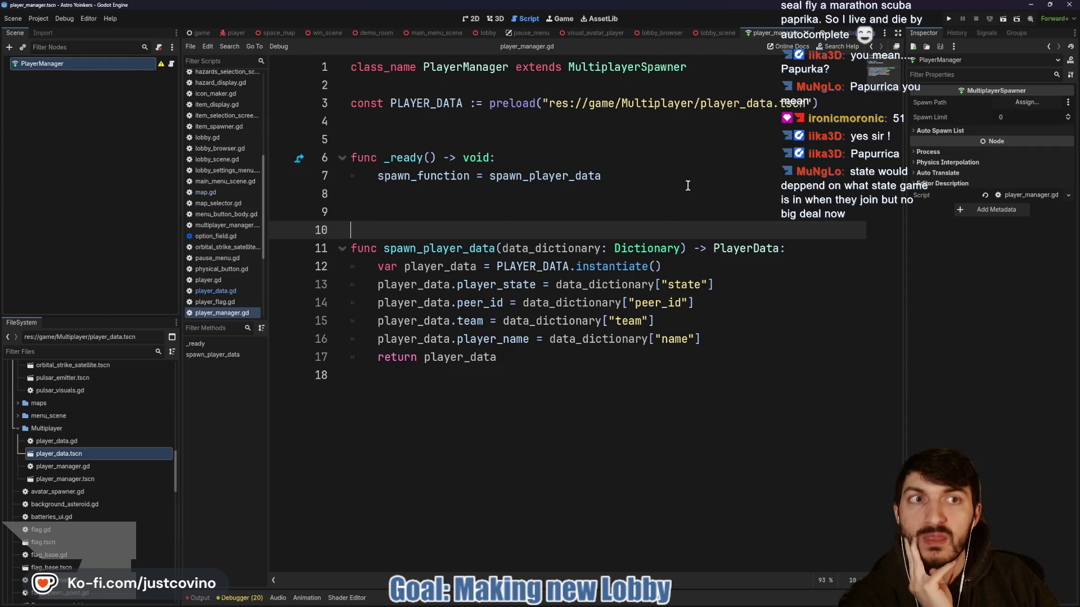
Delete the old ready and peer-handling code on lines 7–29 of lobby_scene.gd.
click(720, 32)
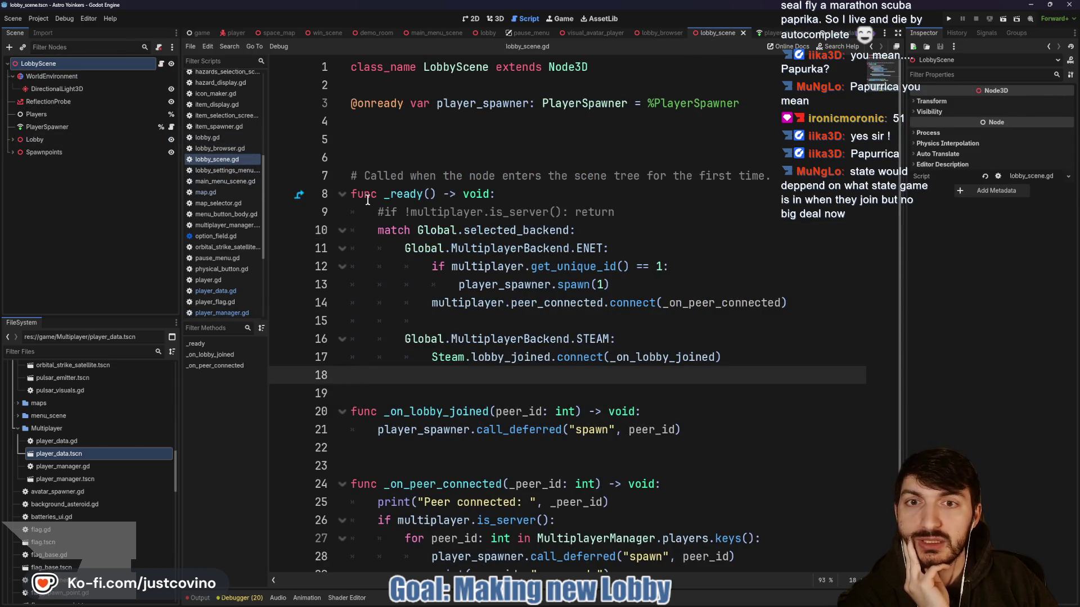
scroll(381, 266, down, 1)
mouse_move(658, 546)
mouse_down()
mouse_move(371, 355)
mouse_move(345, 131)
mouse_up()
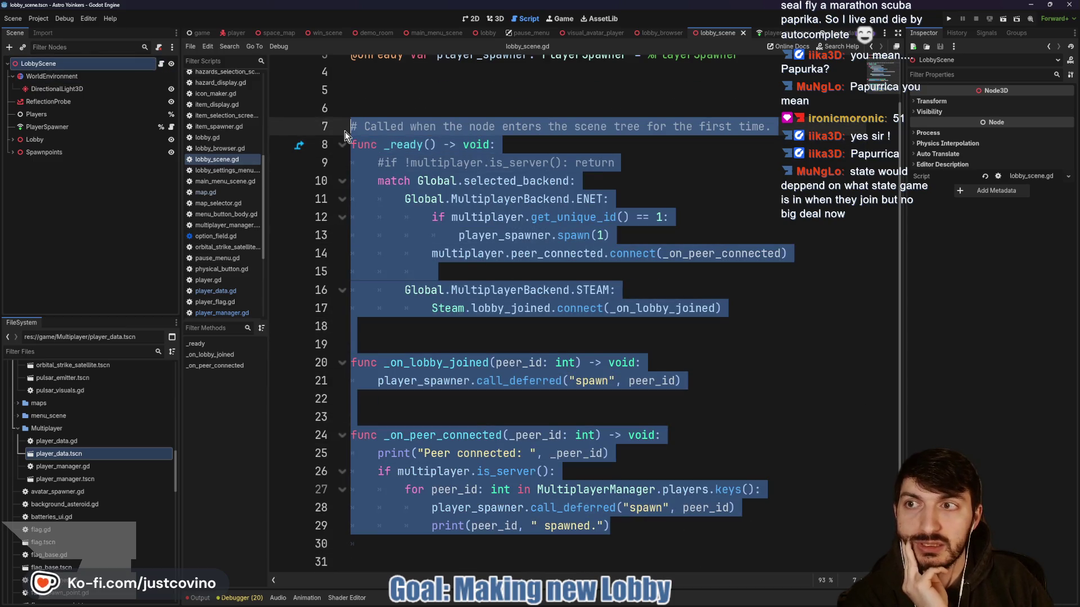
key(BackSpace)
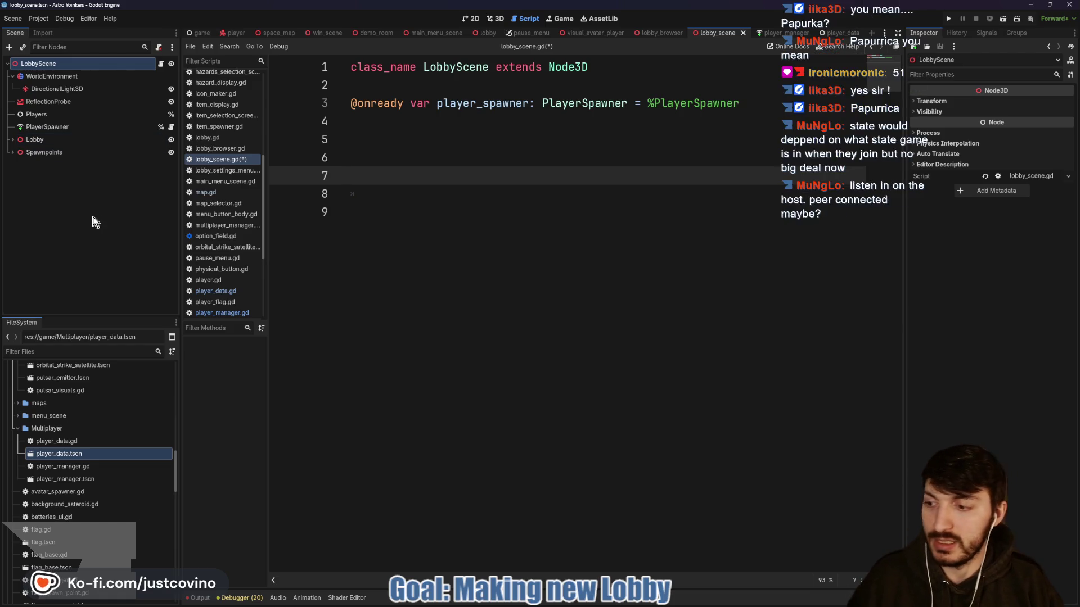
Remove the leftover blank lines so only the class line and player_spawner remain, and save.
click(505, 235)
key(ctrl+s)
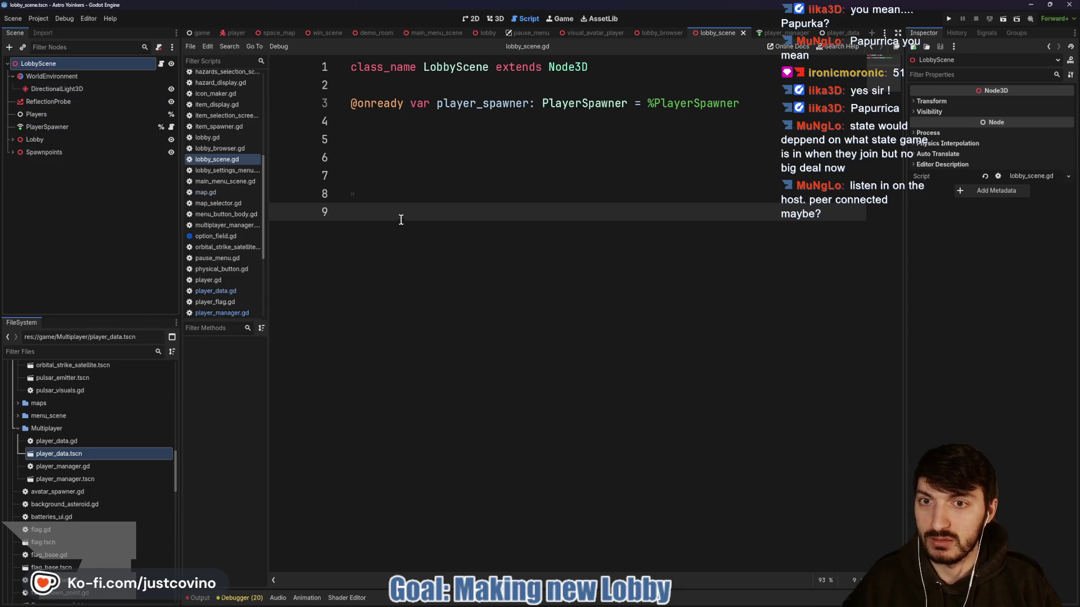
key(BackSpace)
key(BackSpace)
key(BackSpace)
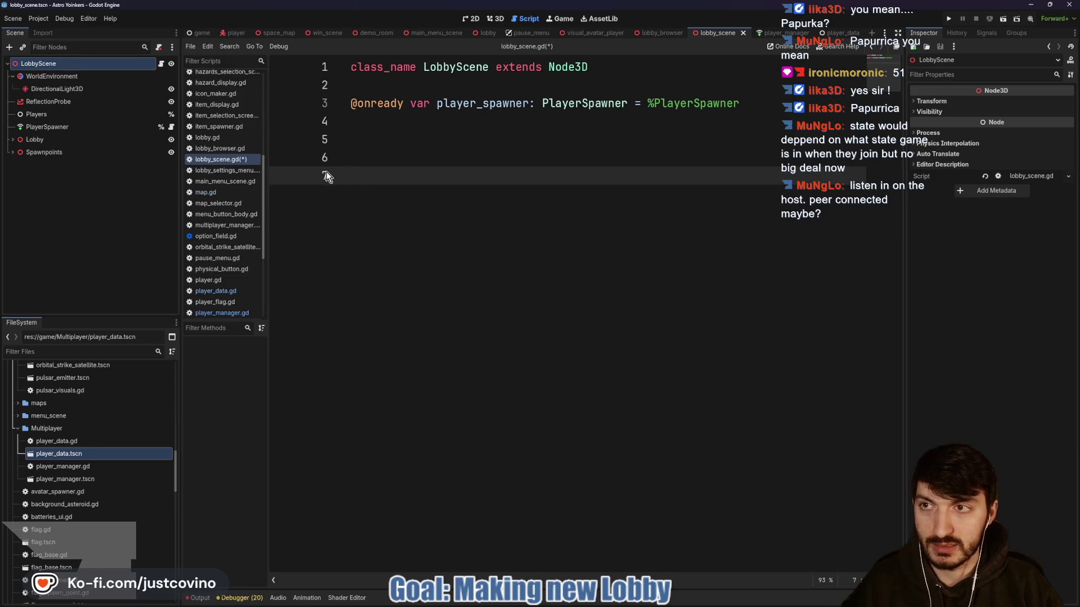
key(BackSpace)
key(BackSpace)
key(BackSpace)
key(ctrl+s)
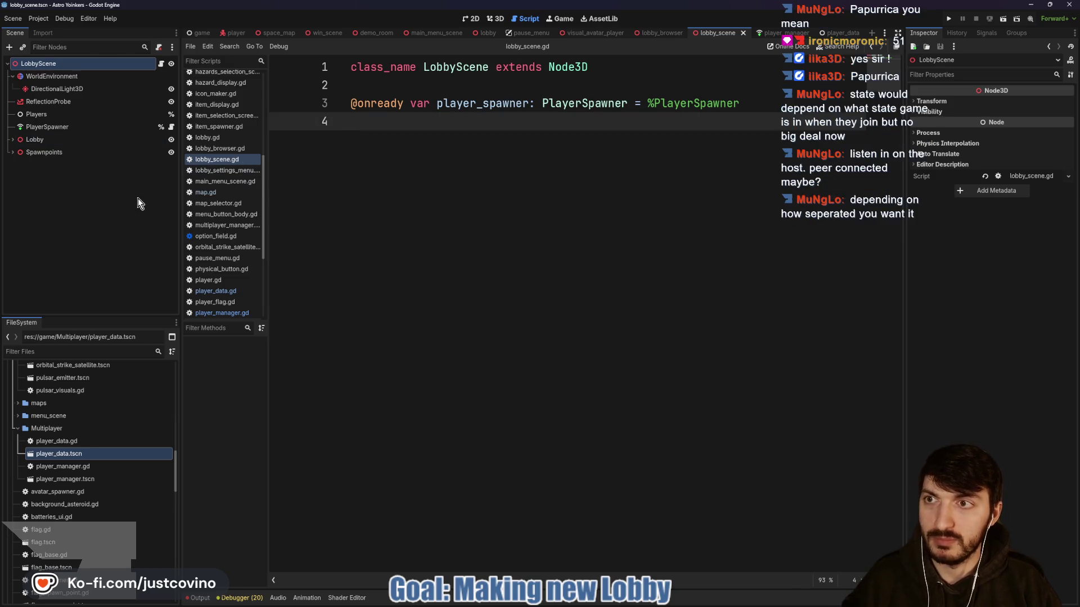
Instance player_manager.tscn under LobbyScene and pick PlayerManager as its Spawn Path node.
key(ctrl+shift+o)
text(player+m)
key(BackSpace)
key(BackSpace)
text(_man)
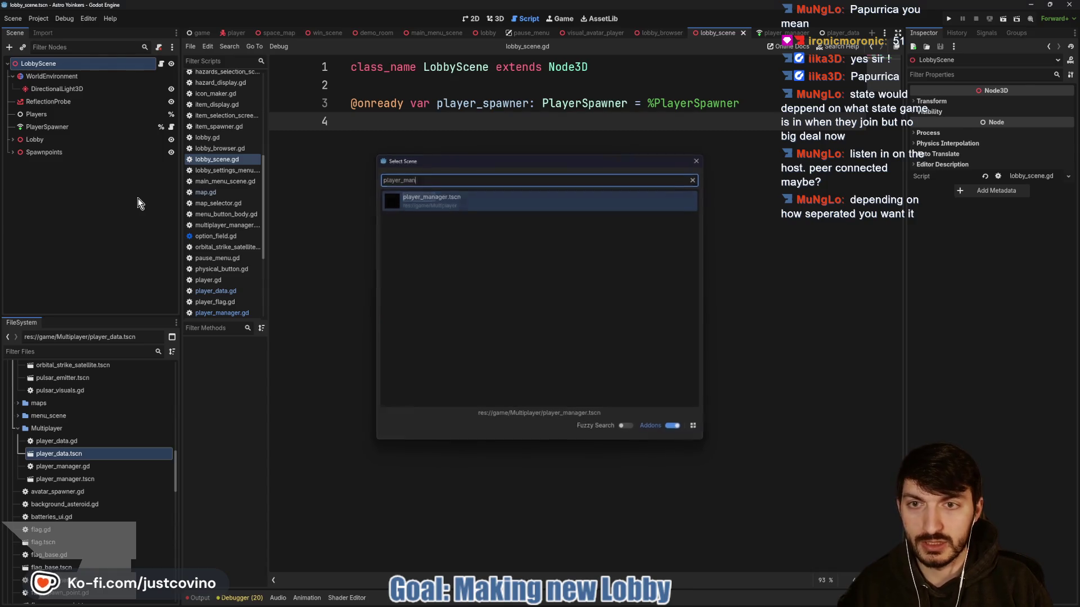
key(Return)
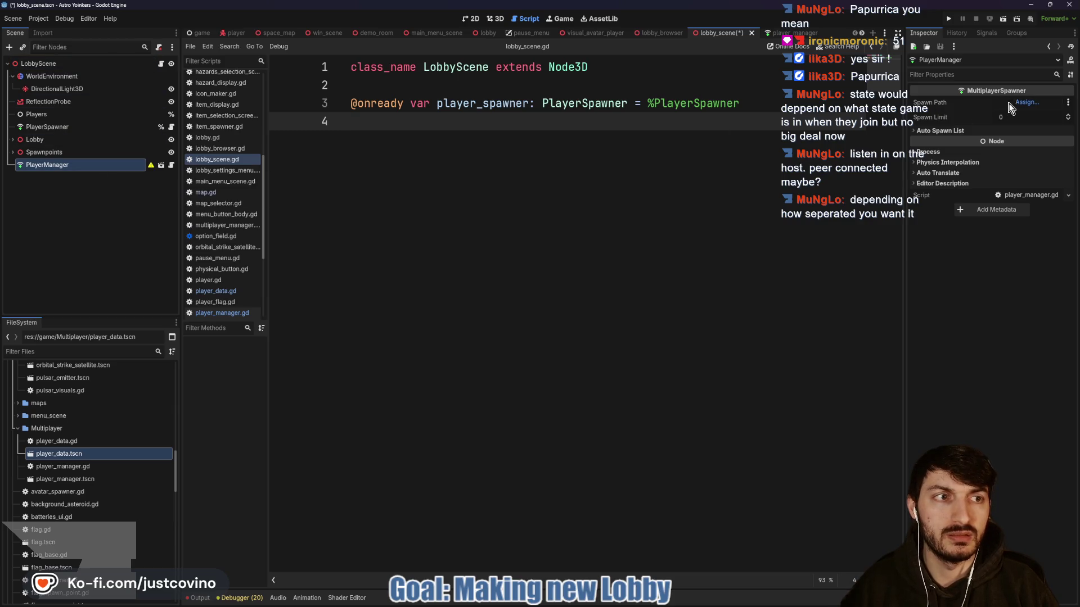
click(1026, 102)
click(520, 321)
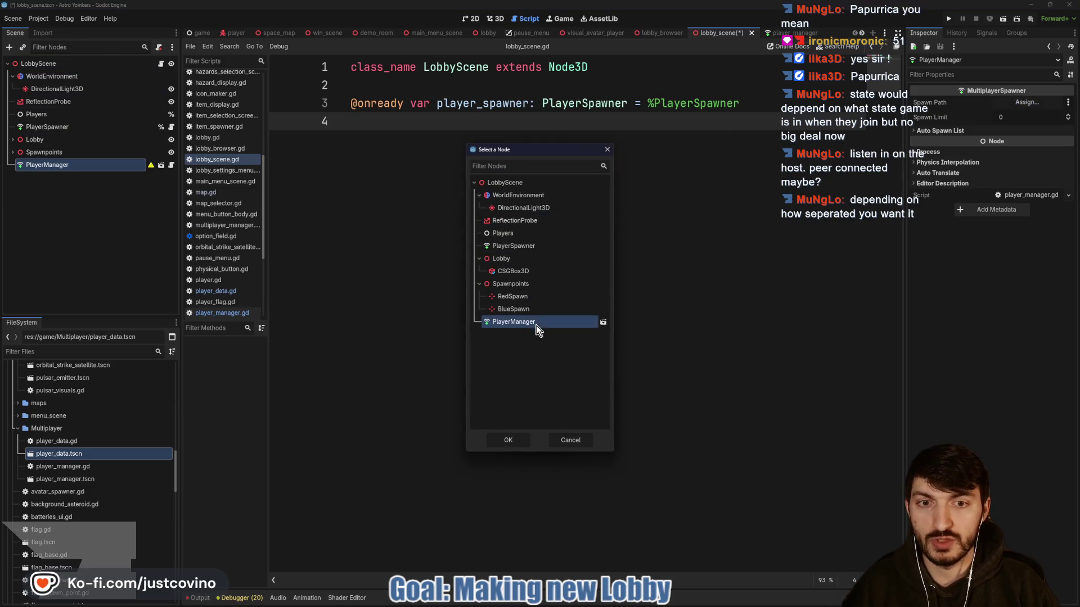
Undo the lobby-side assignment and set Spawn Path to PlayerManager inside player_manager.tscn instead.
click(514, 441)
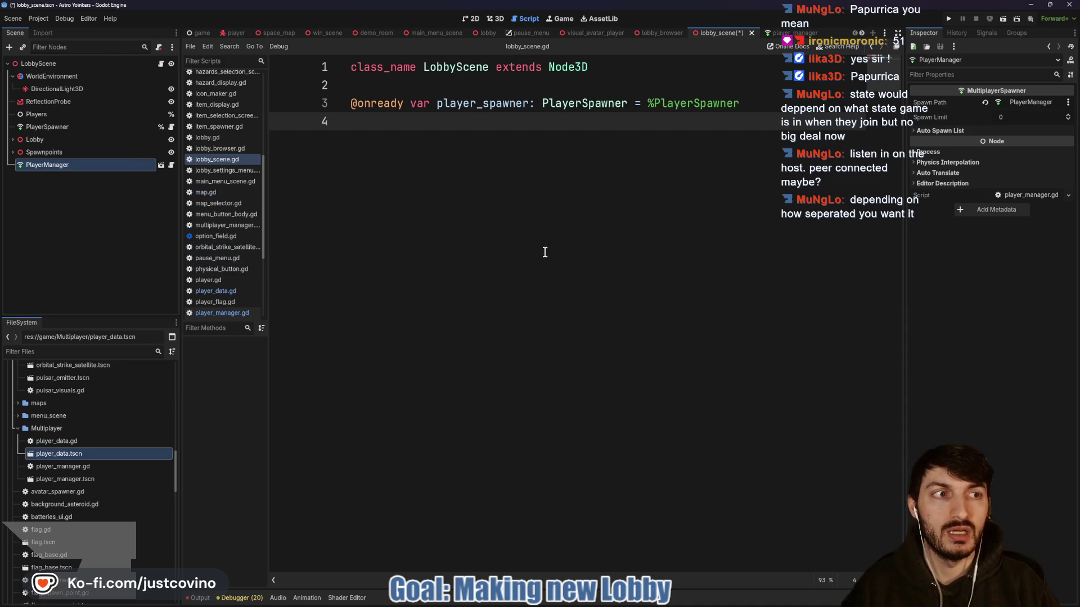
key(ctrl+z)
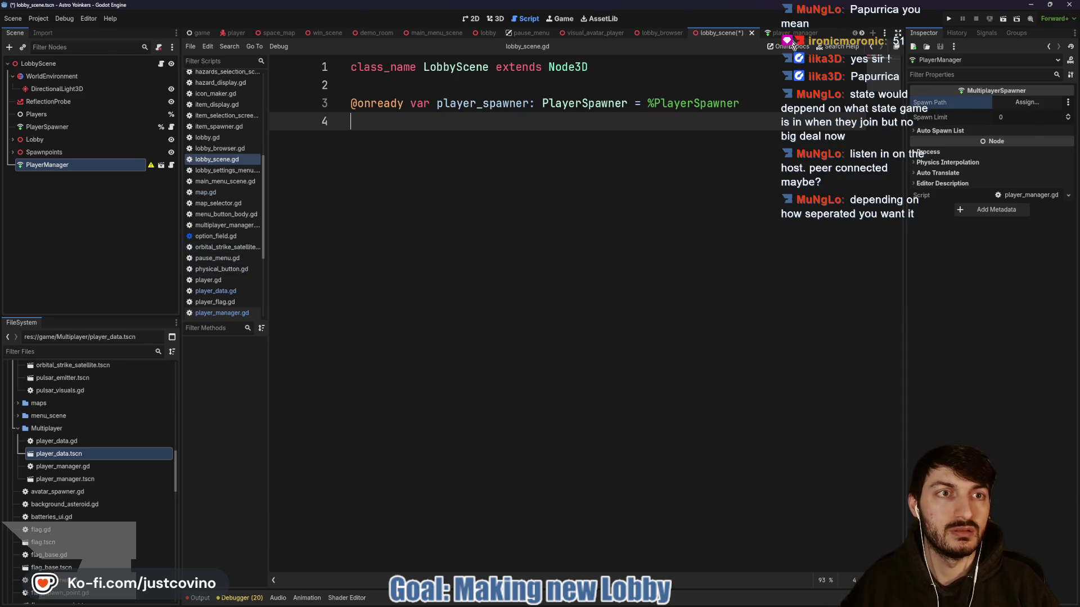
click(788, 34)
click(1026, 102)
click(508, 186)
click(508, 436)
click(648, 193)
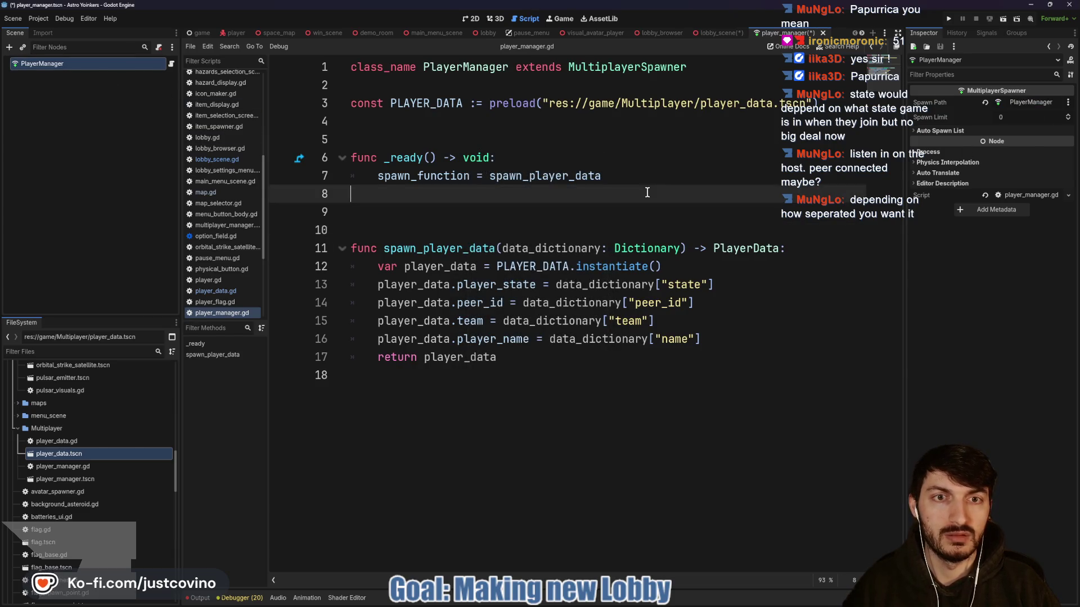
click(717, 31)
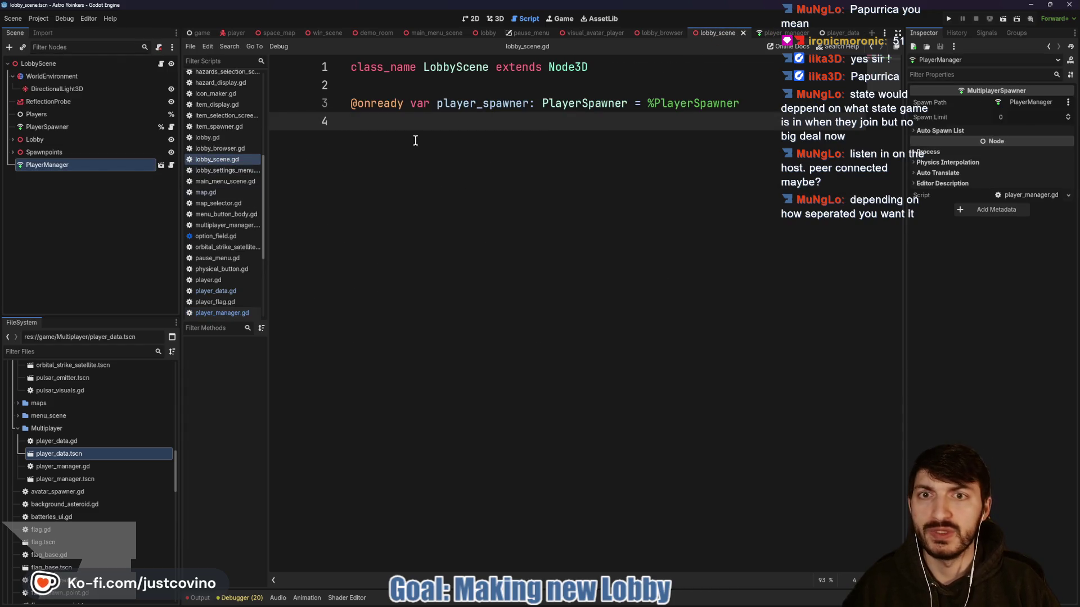
right_click(107, 165)
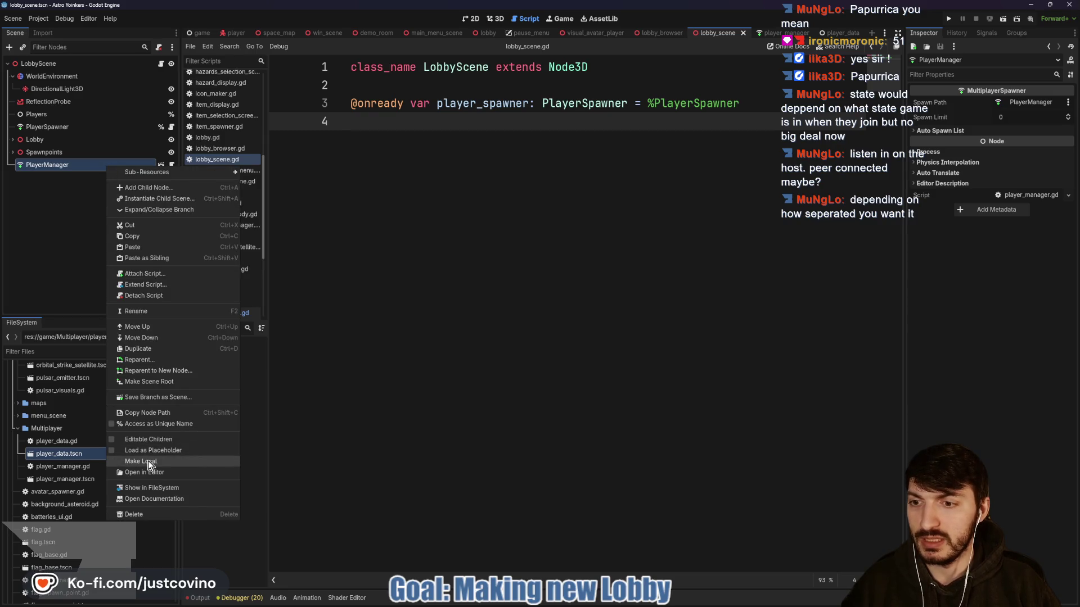
click(146, 427)
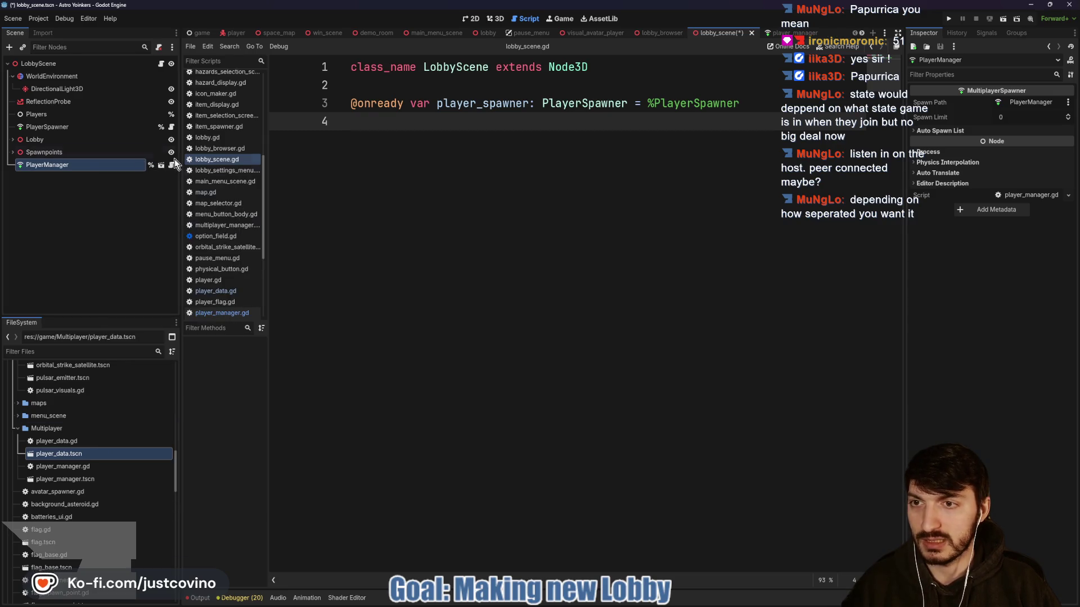
drag(110, 167, 407, 127)
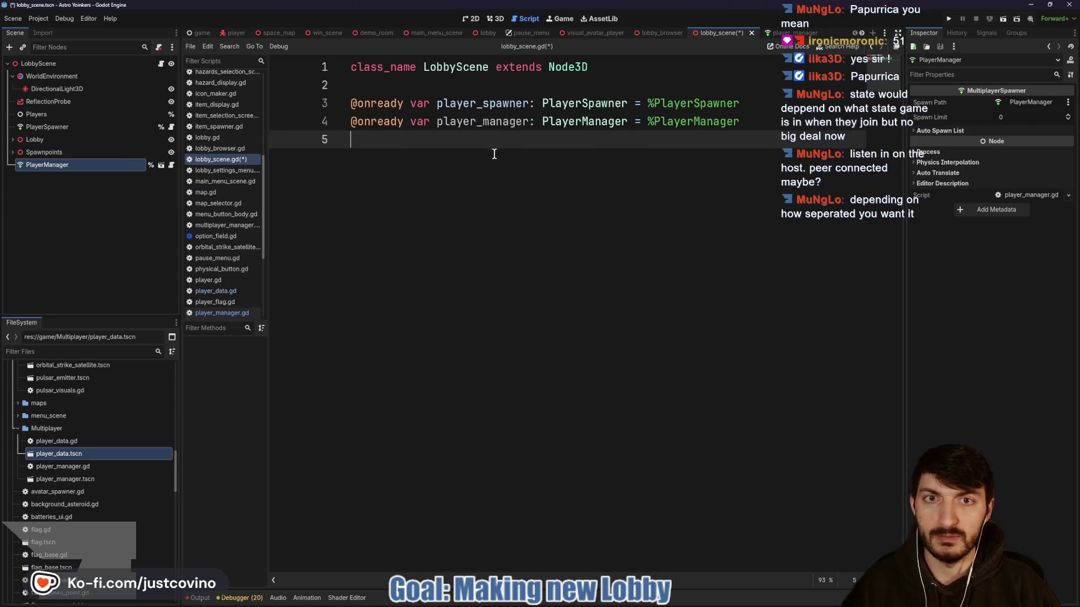
mouse_move(740, 103)
mouse_down()
mouse_move(337, 86)
mouse_move(306, 102)
mouse_up()
key(alt+Down)
Add a blank line below the variables and start a func _ready() header.
click(417, 152)
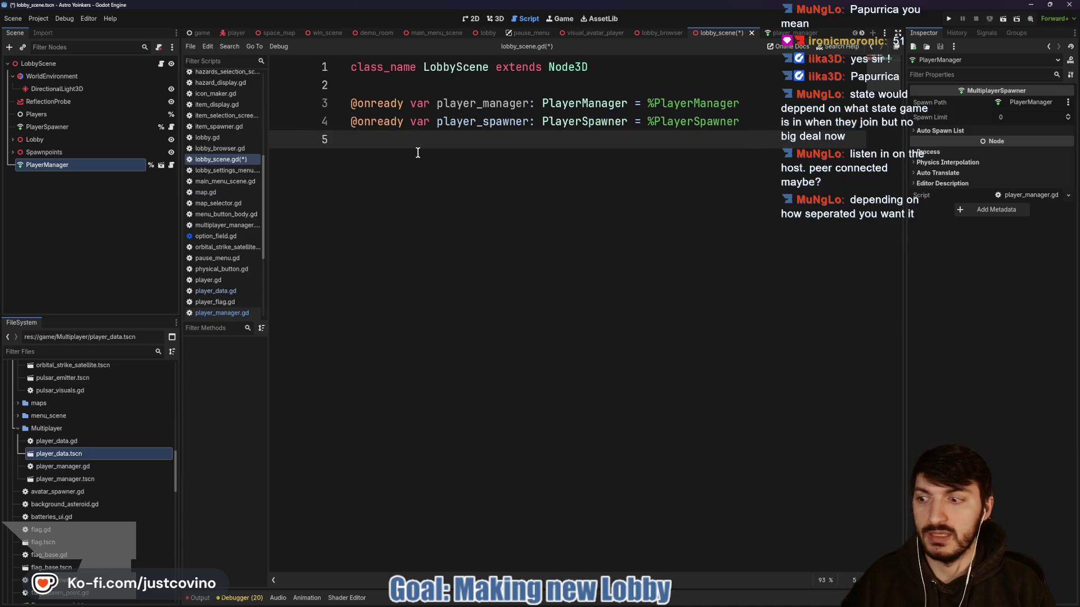
key(Return)
key(Return)
key(Return)
text(unc _r)
key(Return)
key(Return)
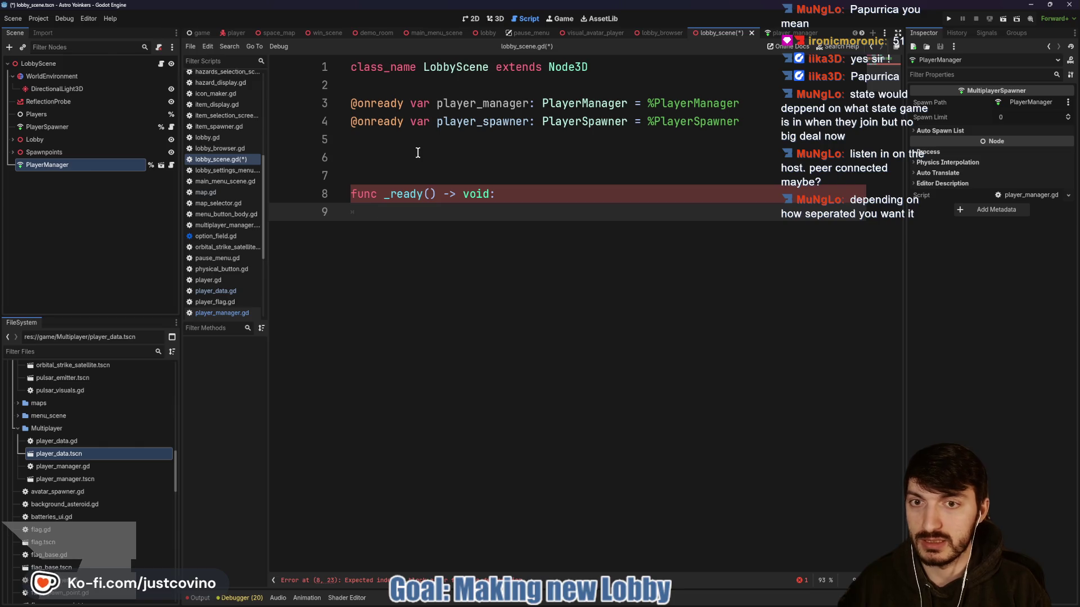
In _ready, connect multiplayer.peer_connected to _on_peer_connected when multiplayer.is_server().
text(if multiplayer.is)
key(Return)
text(:)
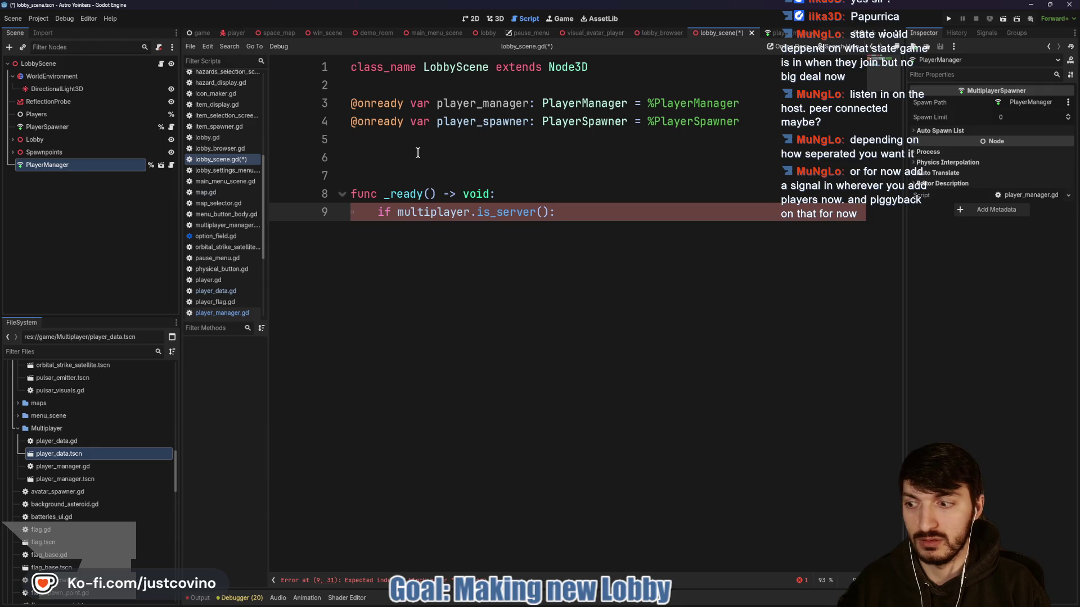
key(Return)
text(multiplayer.pe)
key(Return)
text(.)
key(Return)
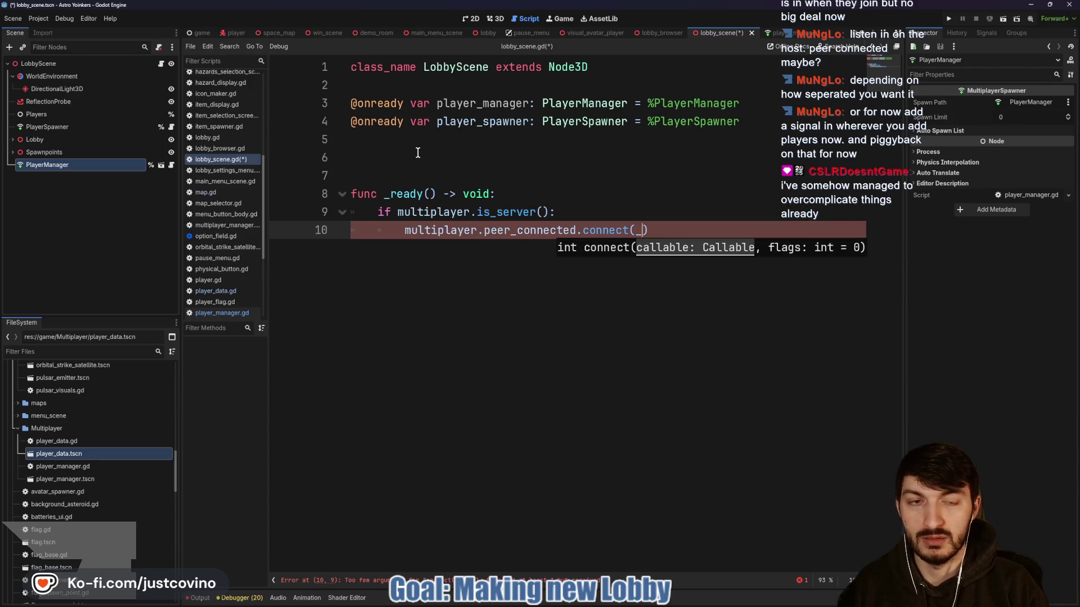
text(on_peer_connected)
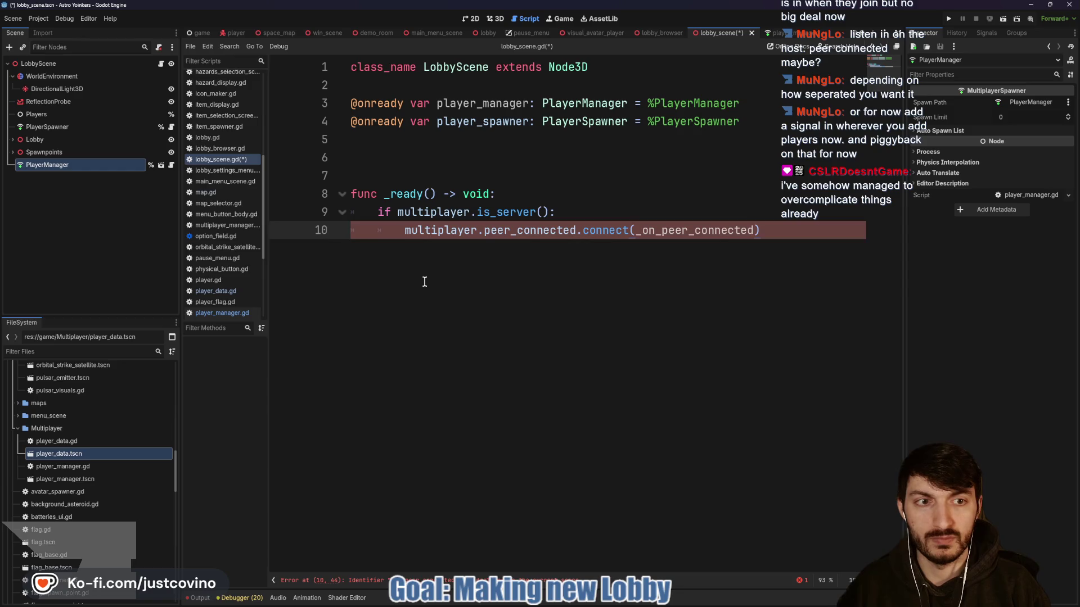
Add the handler header func _on_peer_connected(peer_id: int) -> void: below _ready.
key(Return)
key(Return)
key(Return)
text(func _on_peer_c)
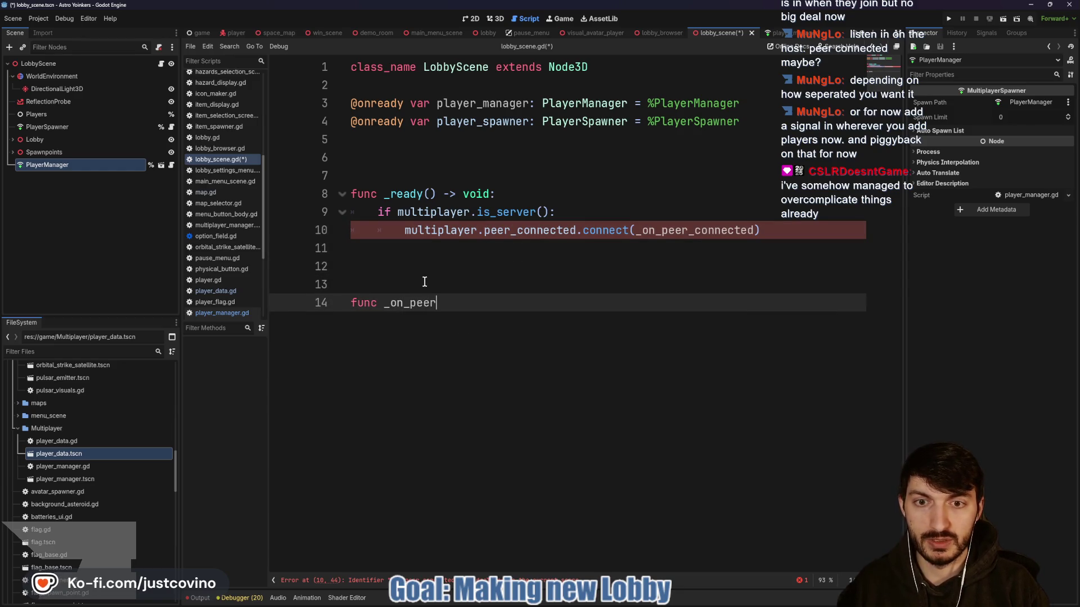
text(onnected() )
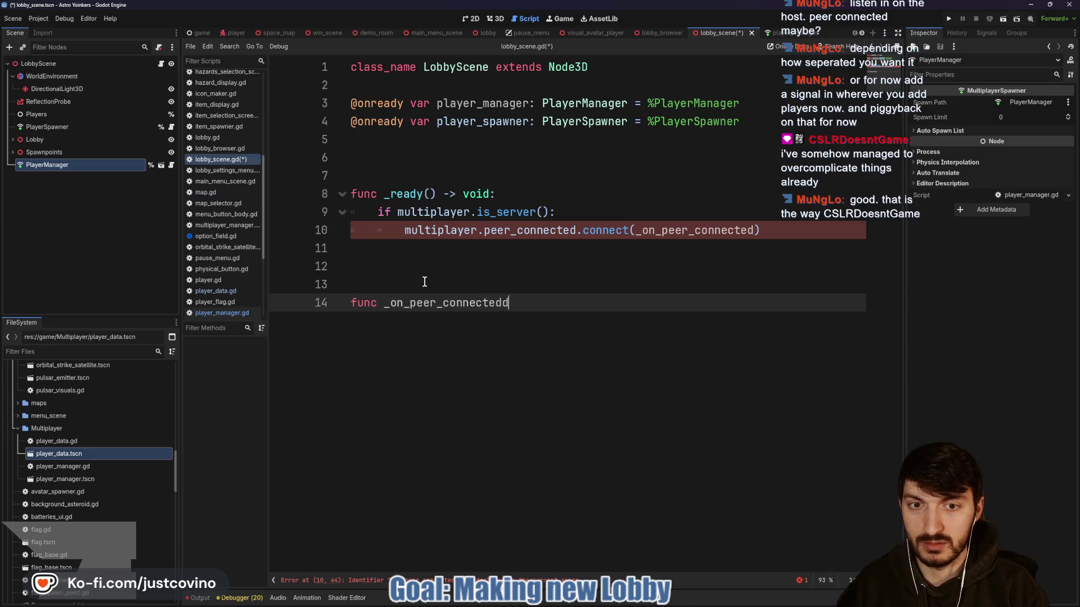
text(-> void:)
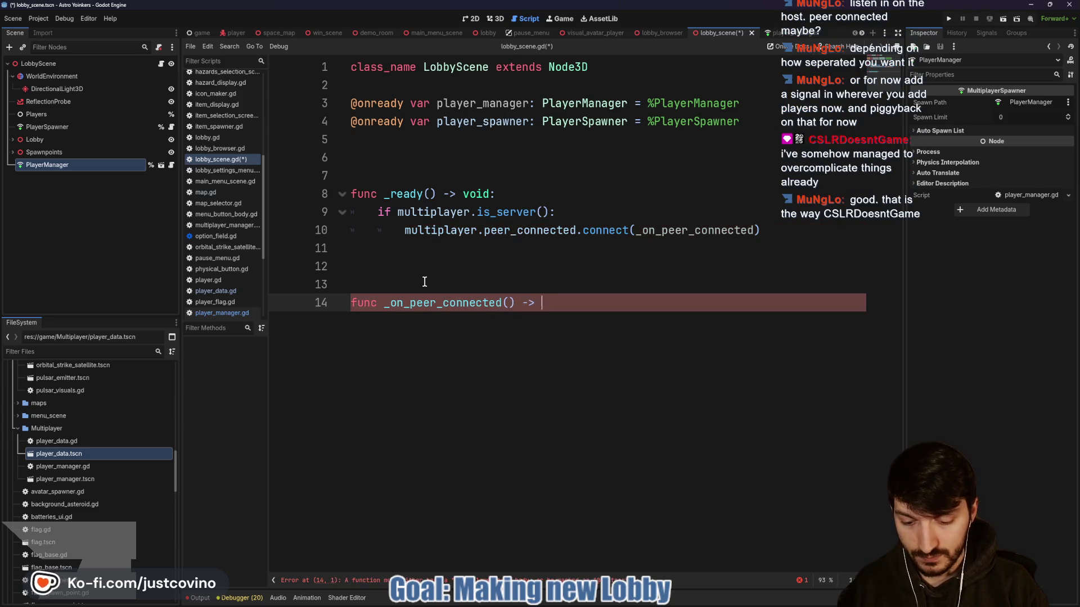
key(Return)
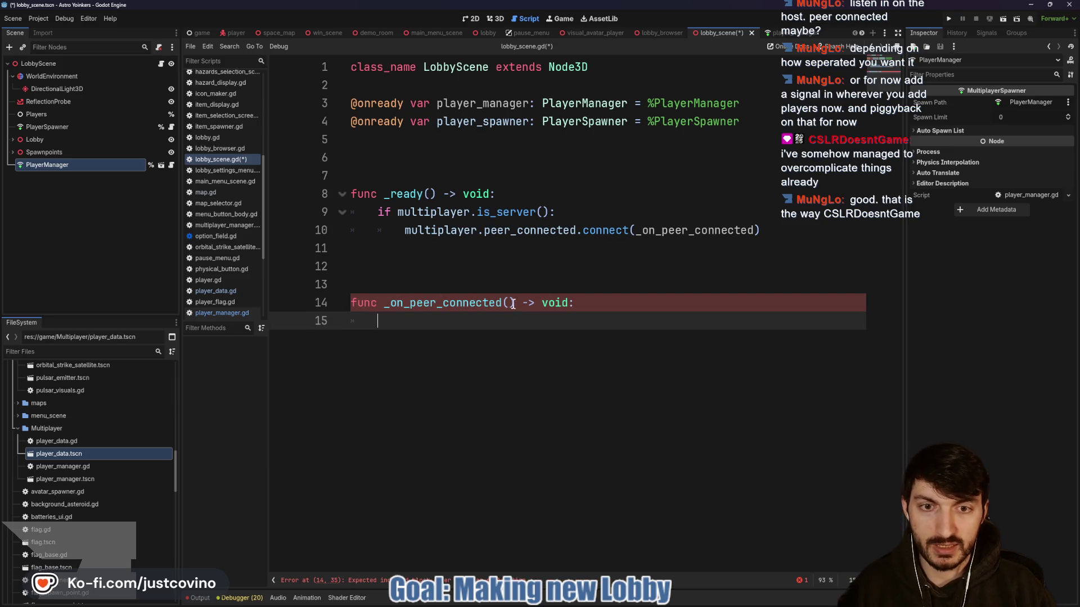
click(512, 304)
text(peer_)
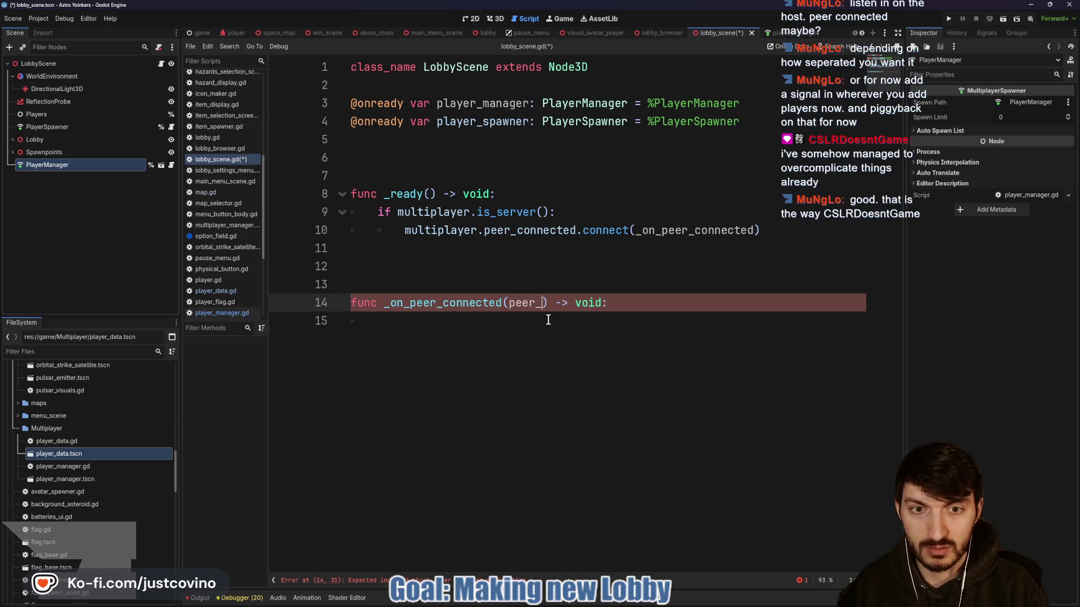
text(id: int)
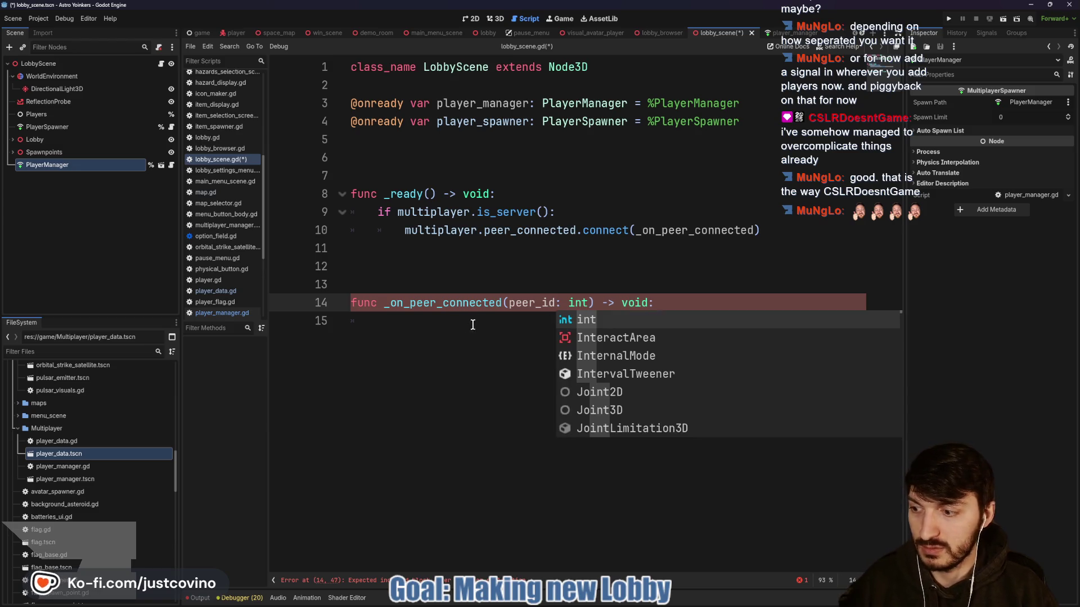
click(468, 325)
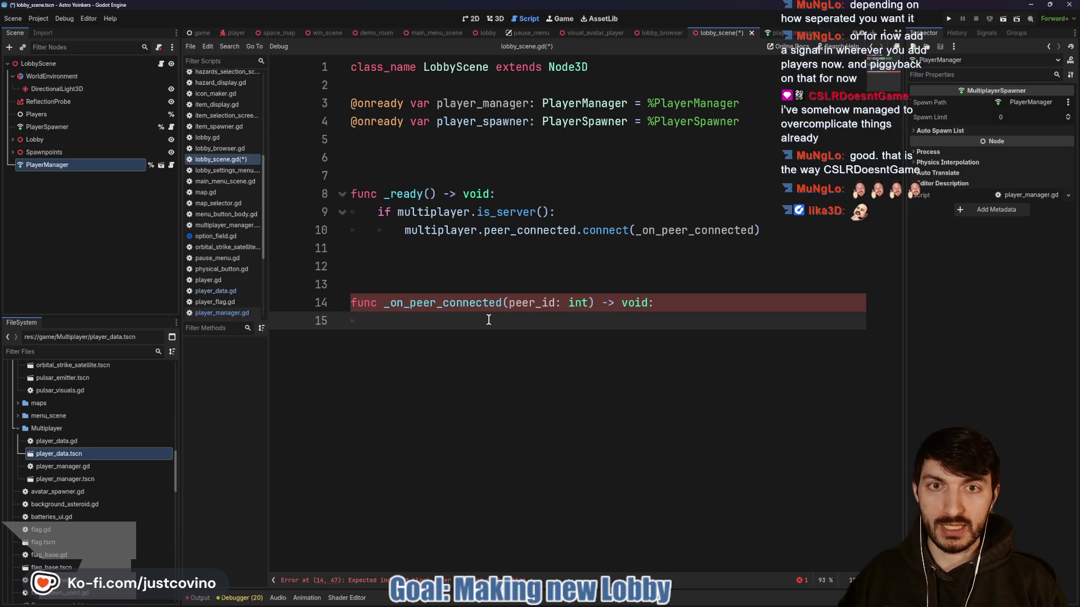
Write player_manager.spawn({"peer_id": peer_id, ""}) in the handler, checking player_manager.gd's expected keys.
text(player_manager.)
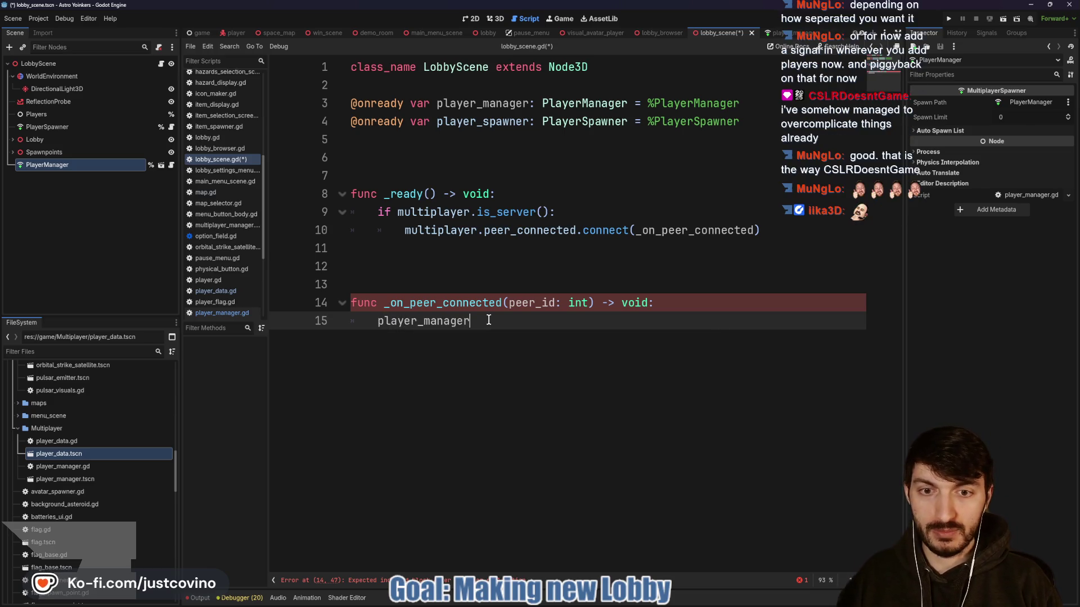
text(spaw)
key(Return)
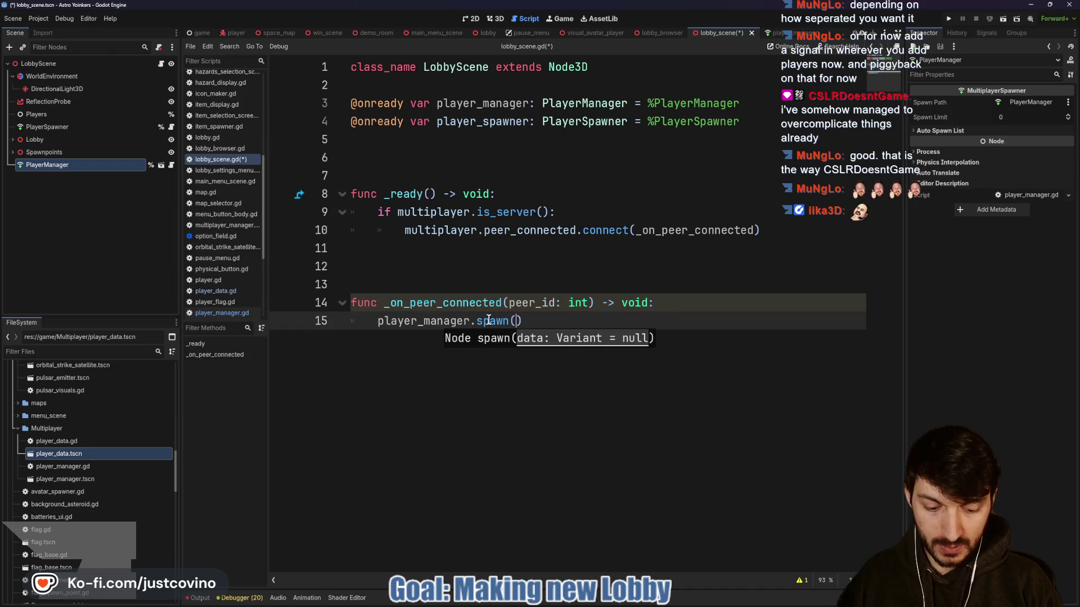
text({)
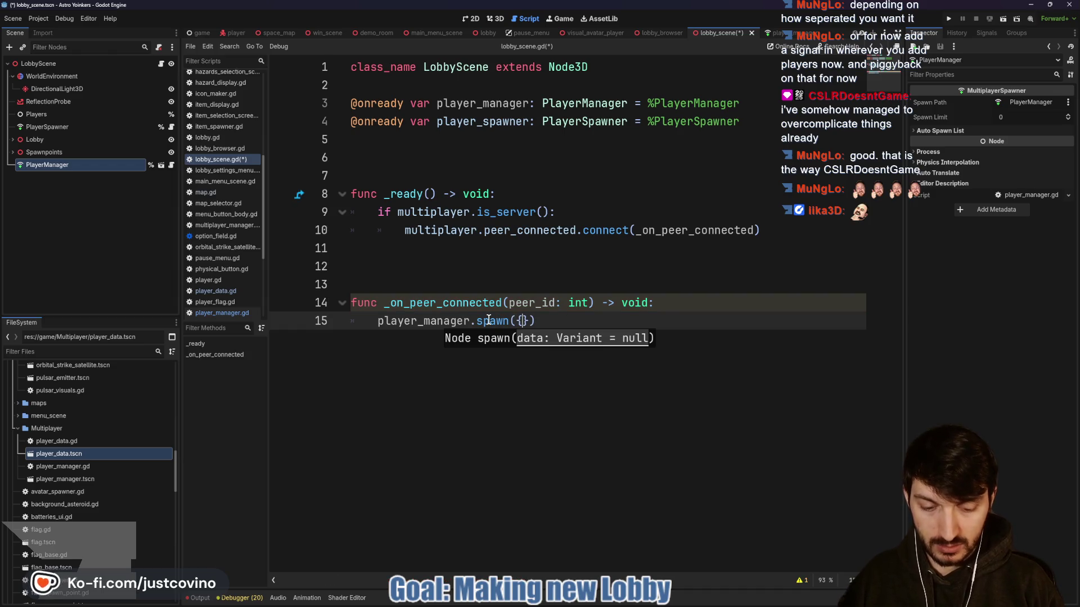
text(")
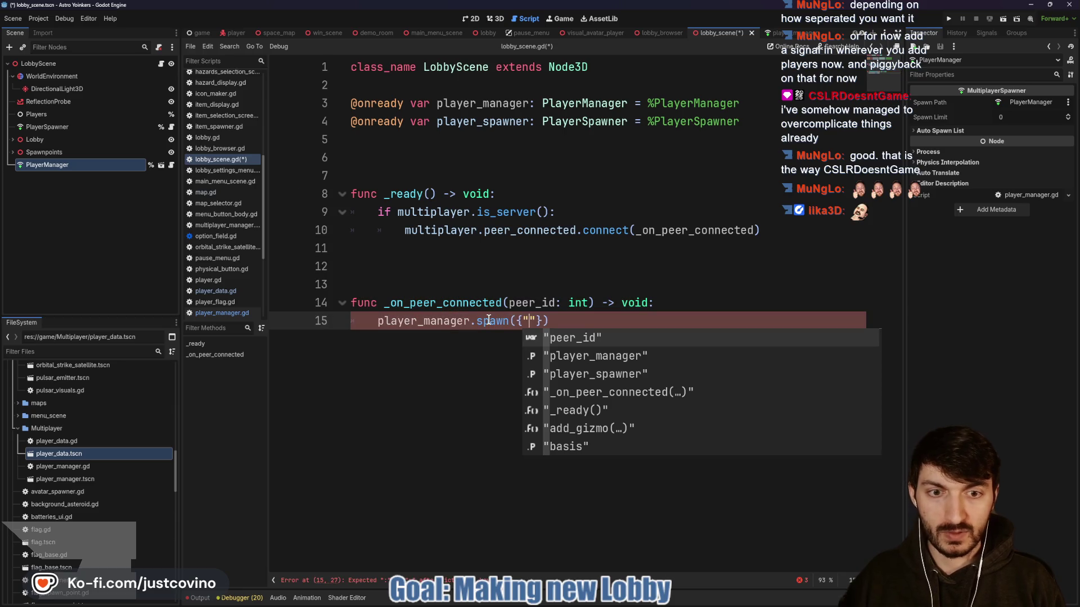
key(Return)
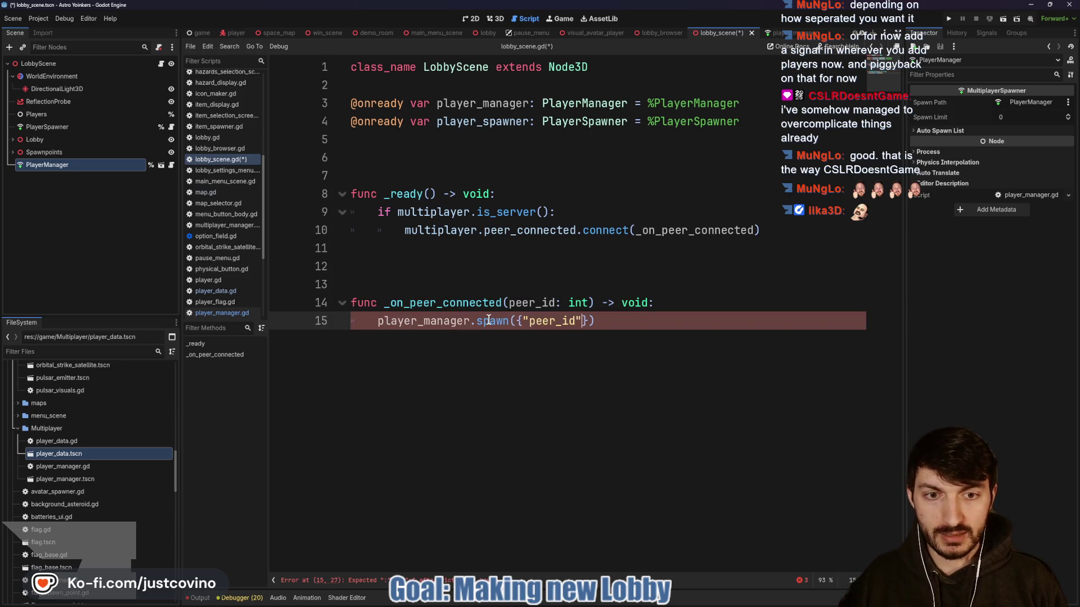
text(: peer_id)
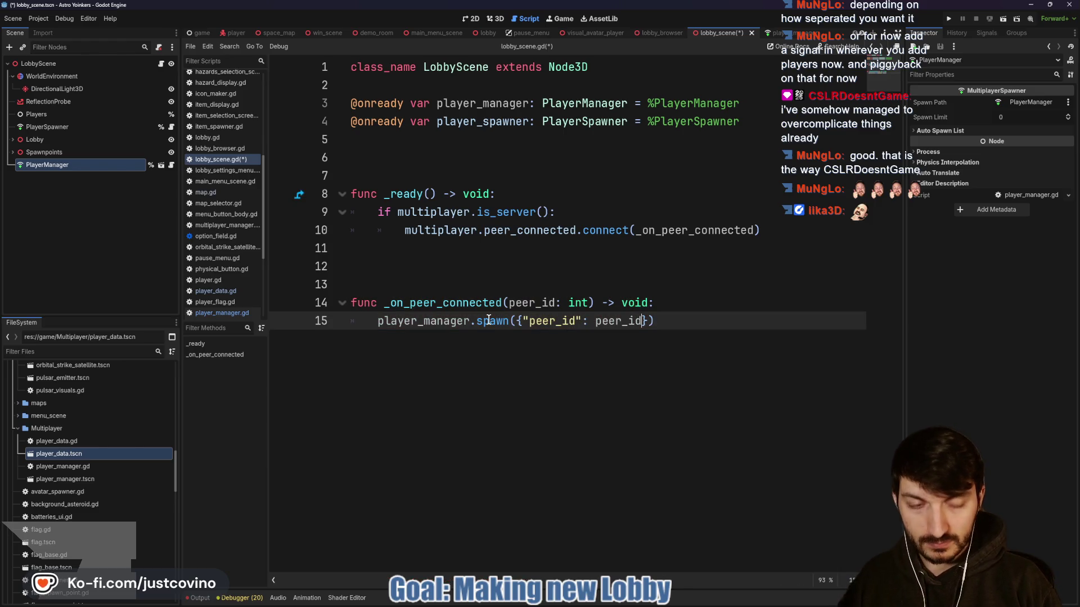
text(,)
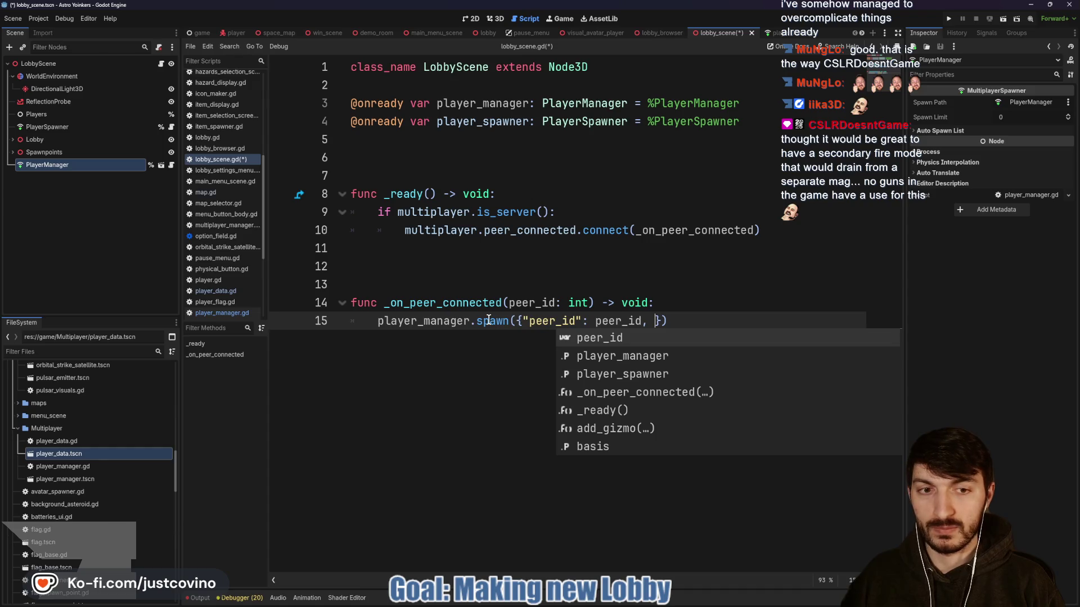
text(")
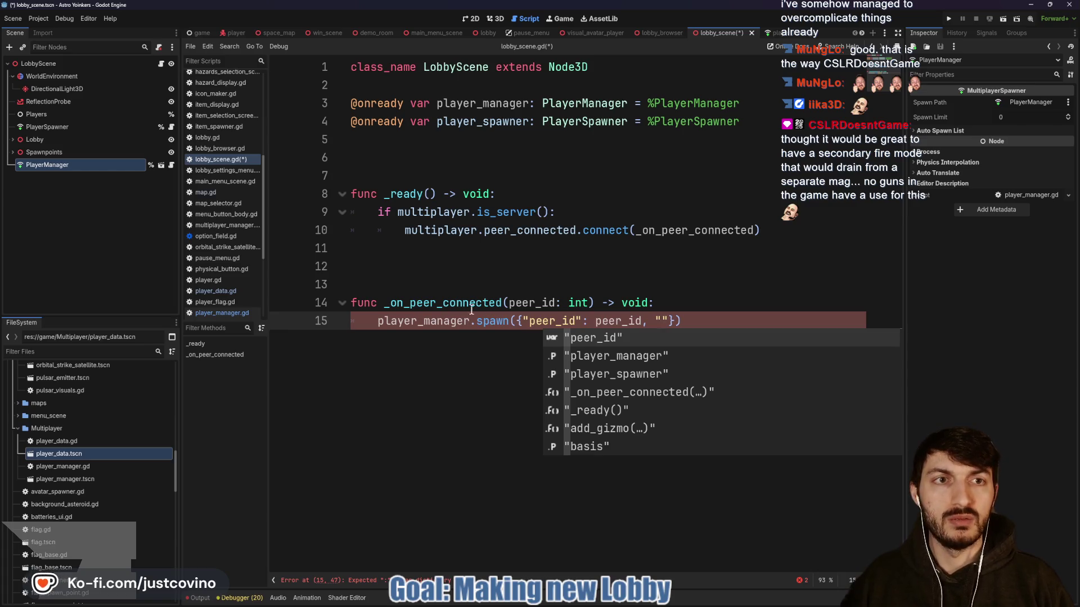
click(789, 33)
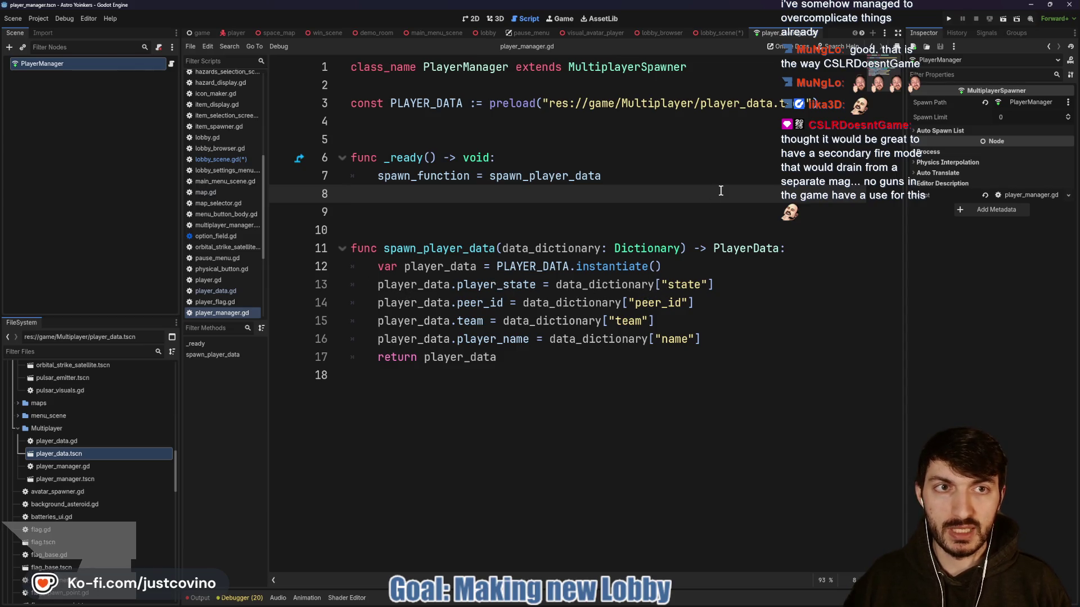
click(724, 32)
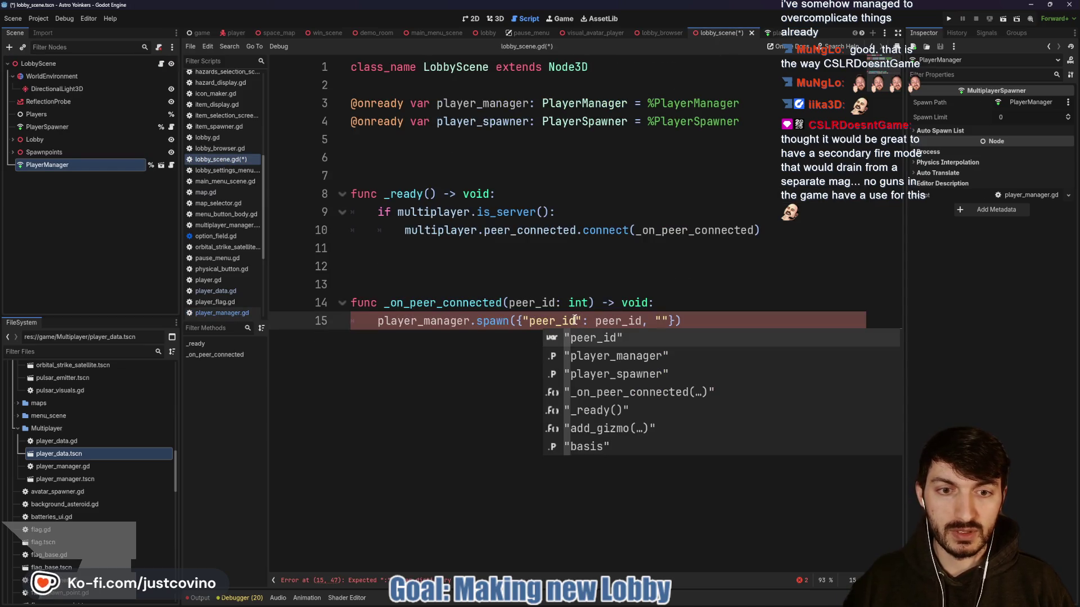
click(522, 321)
Add "state": PlayerData.PLAYER_STATE.PLAYING at the start of the spawn dictionary.
text(,)
text("state)
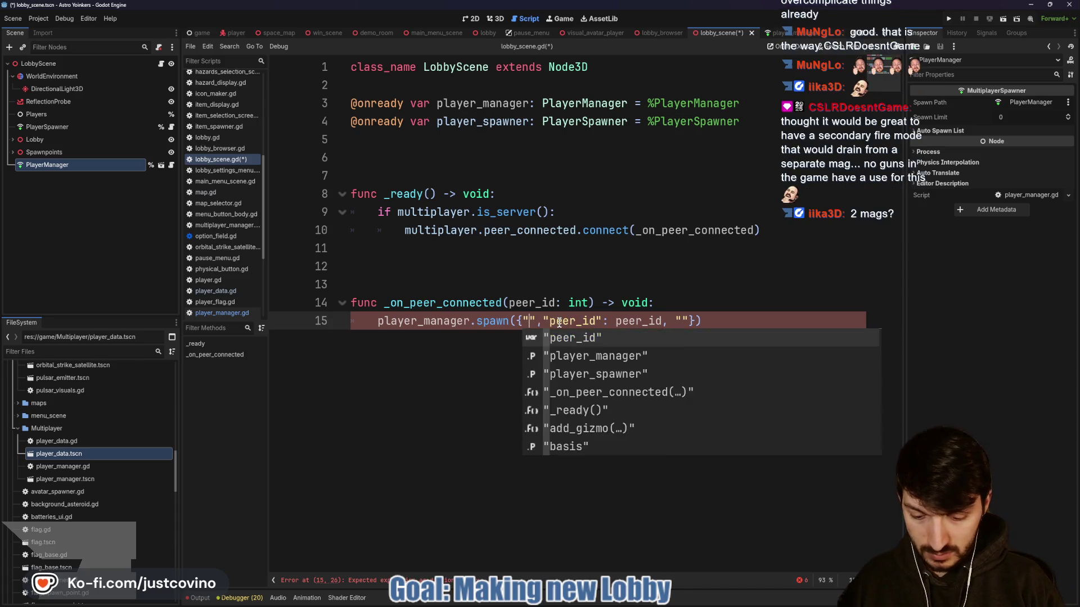
text(": )
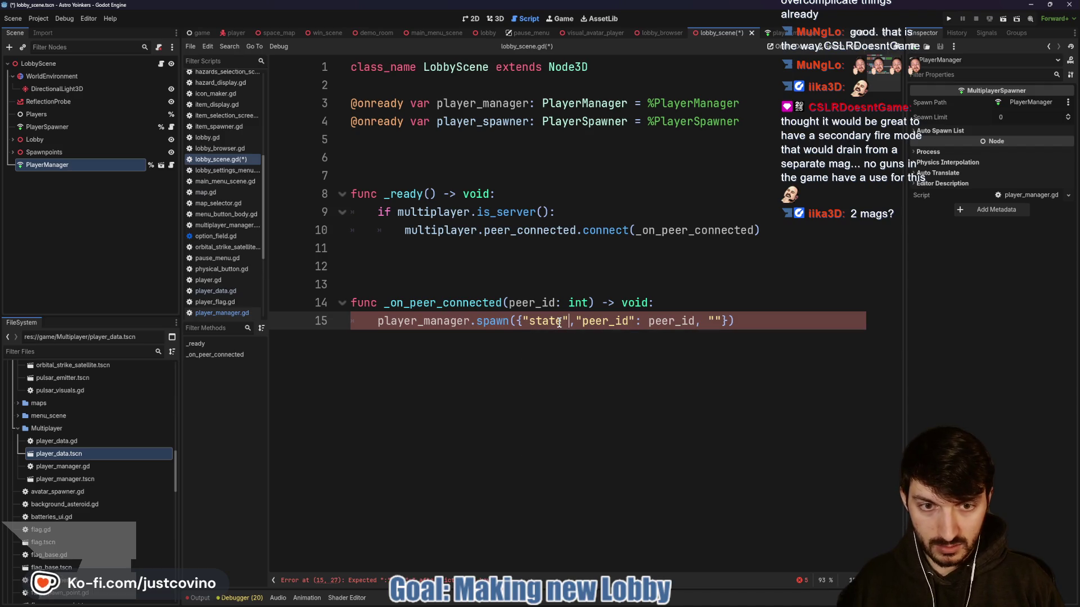
text(PlayerD)
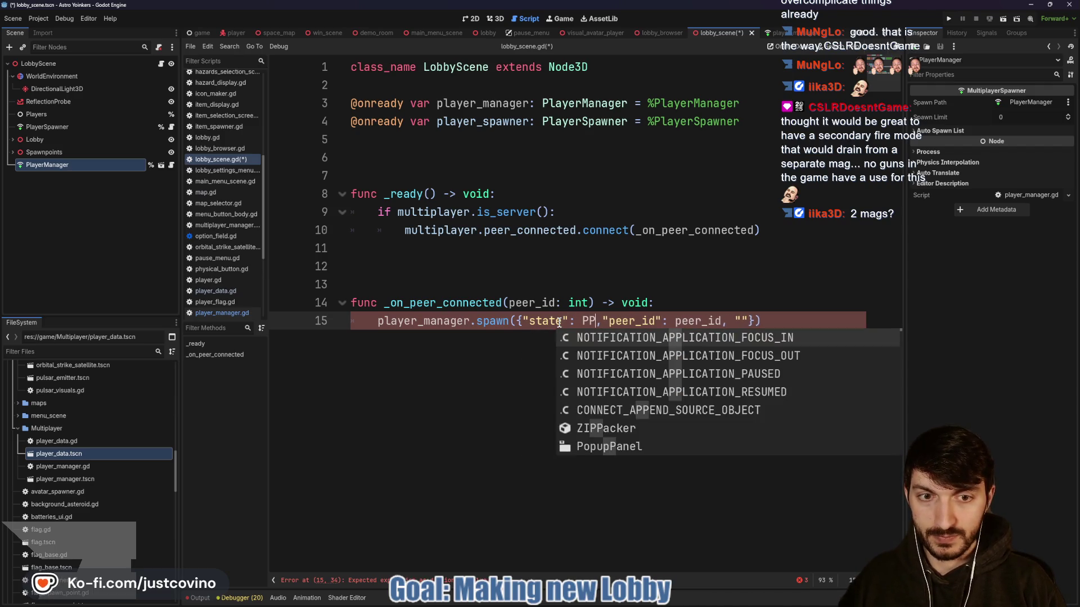
key(Return)
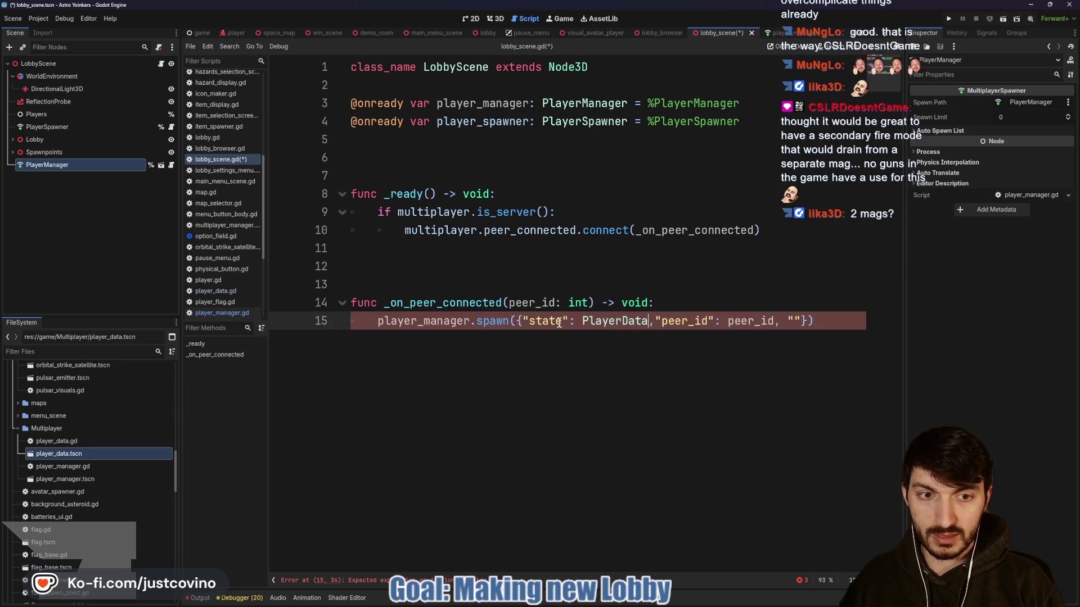
text(.)
key(Down)
key(Return)
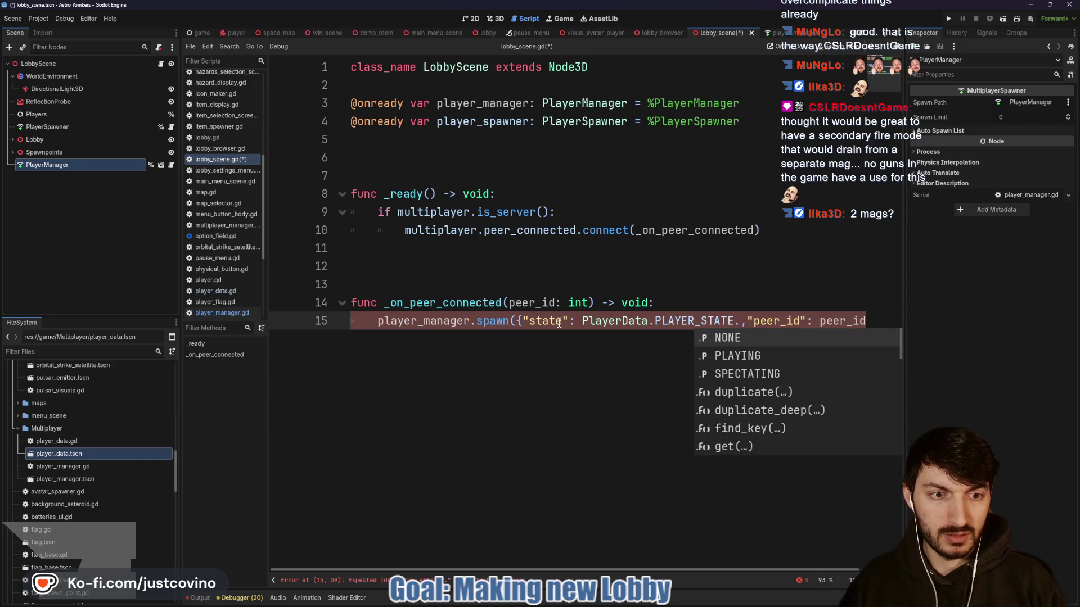
key(Down)
key(Return)
Fill the empty key after peer_id with "team": Global.Team.RED.
scroll(627, 344, right, 3)
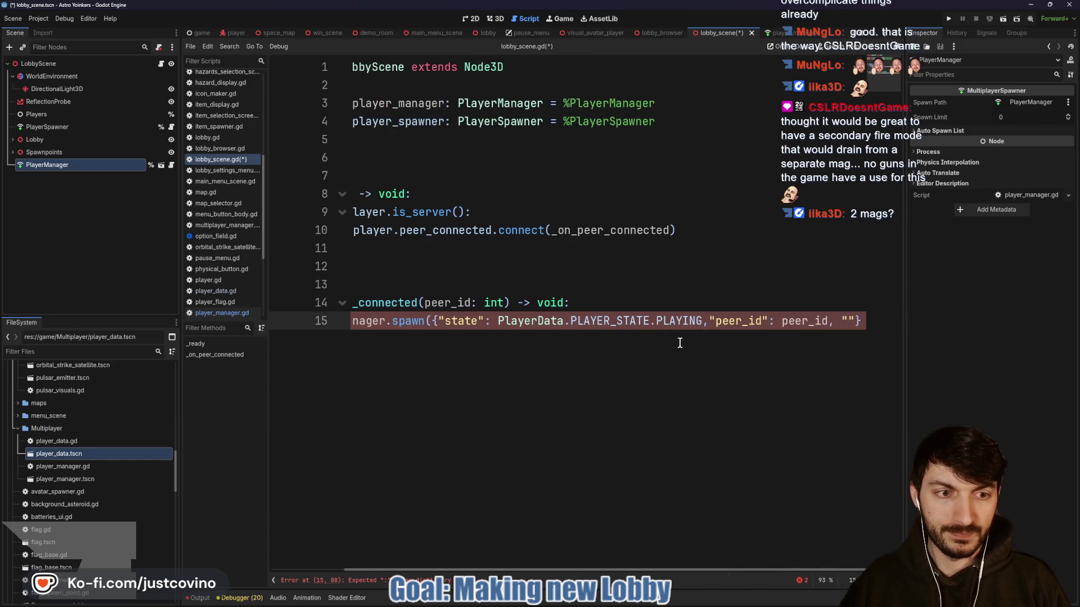
click(845, 321)
text(team)
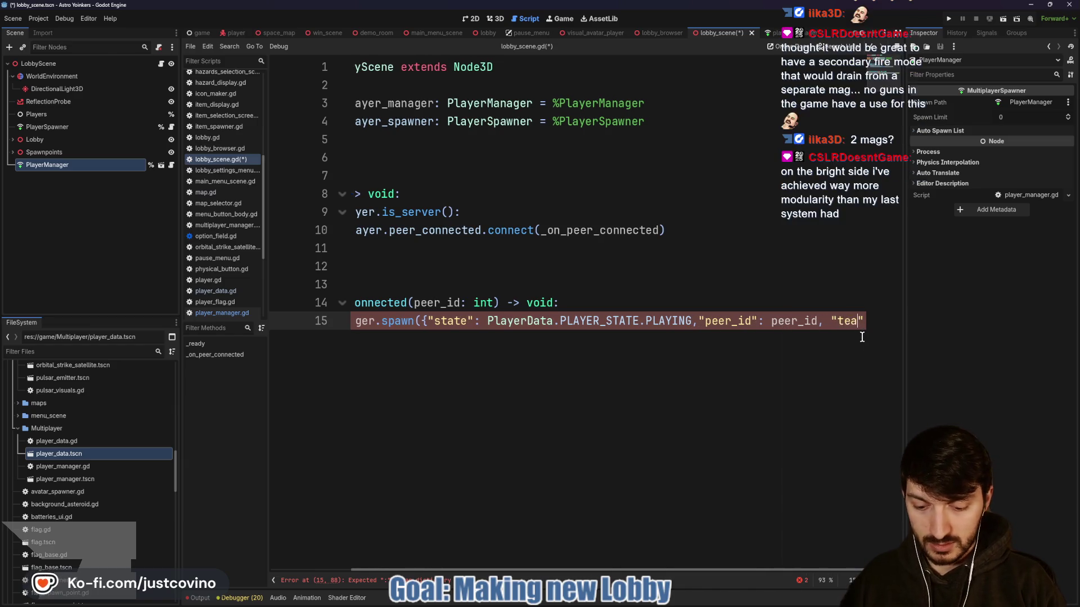
key(Escape)
text(": Global)
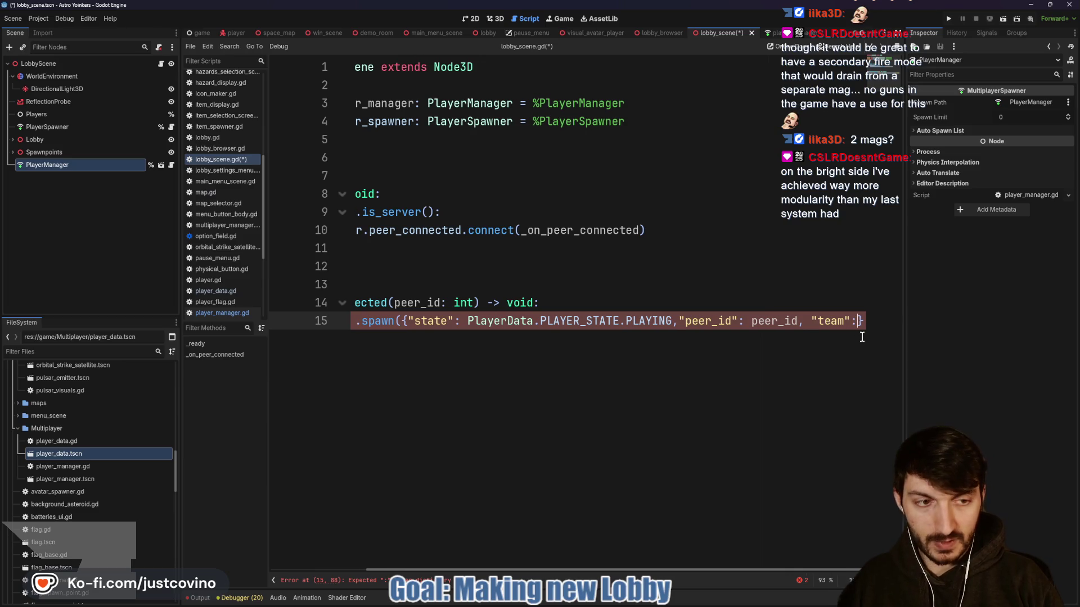
text(.Team.)
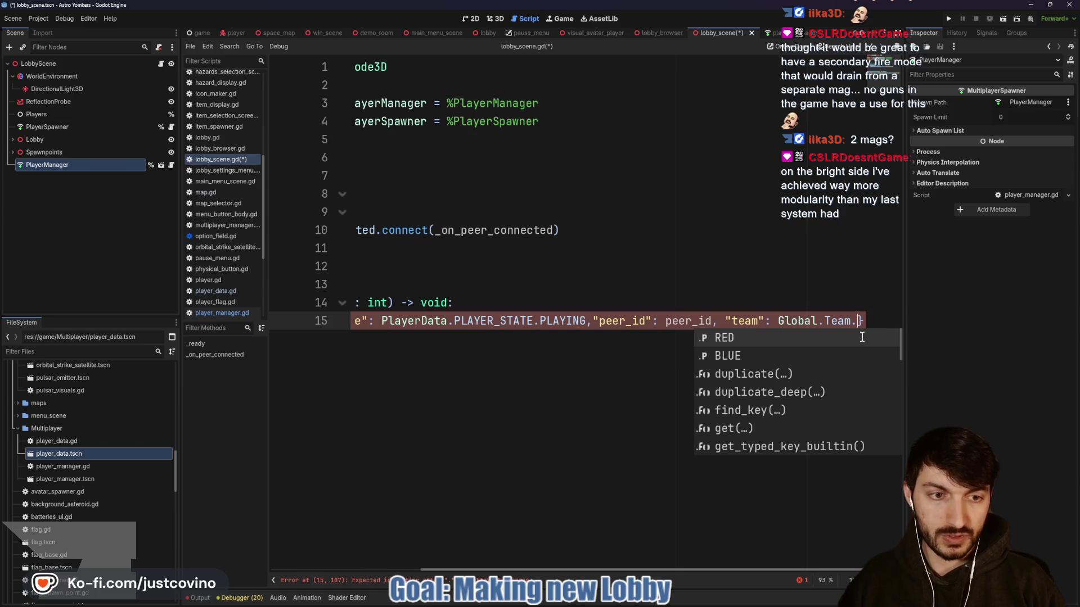
key(Return)
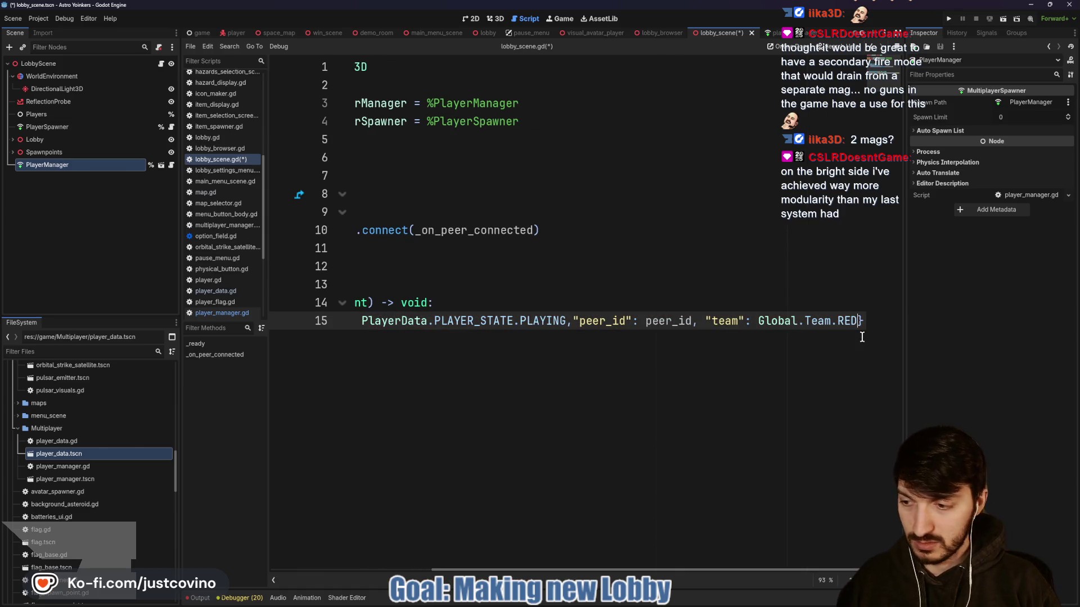
Add a "name": str(peer_id) entry to finish the spawn dictionary.
text(, ")
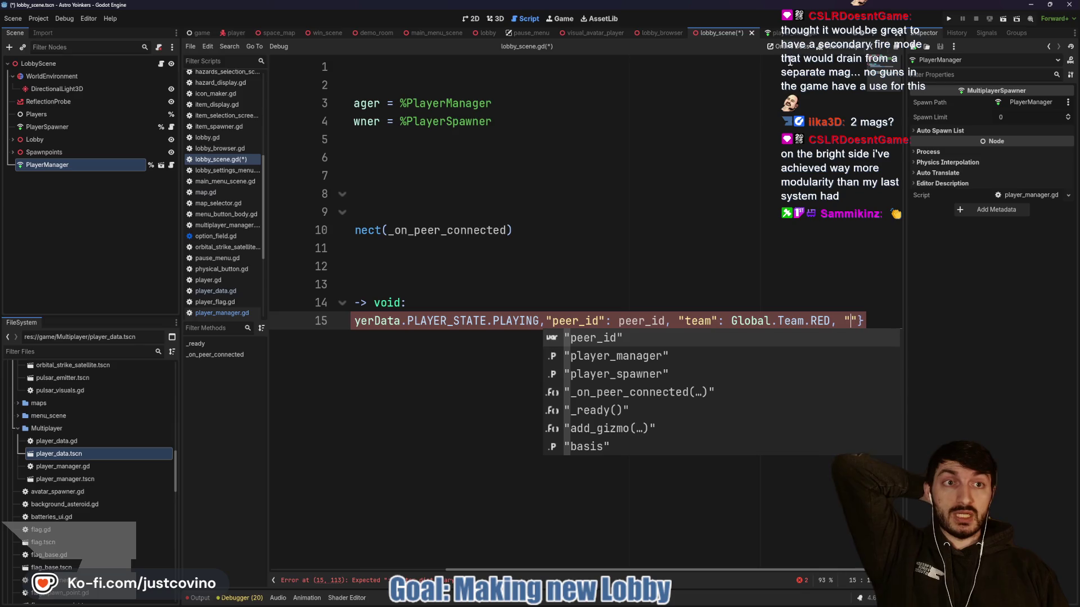
click(788, 34)
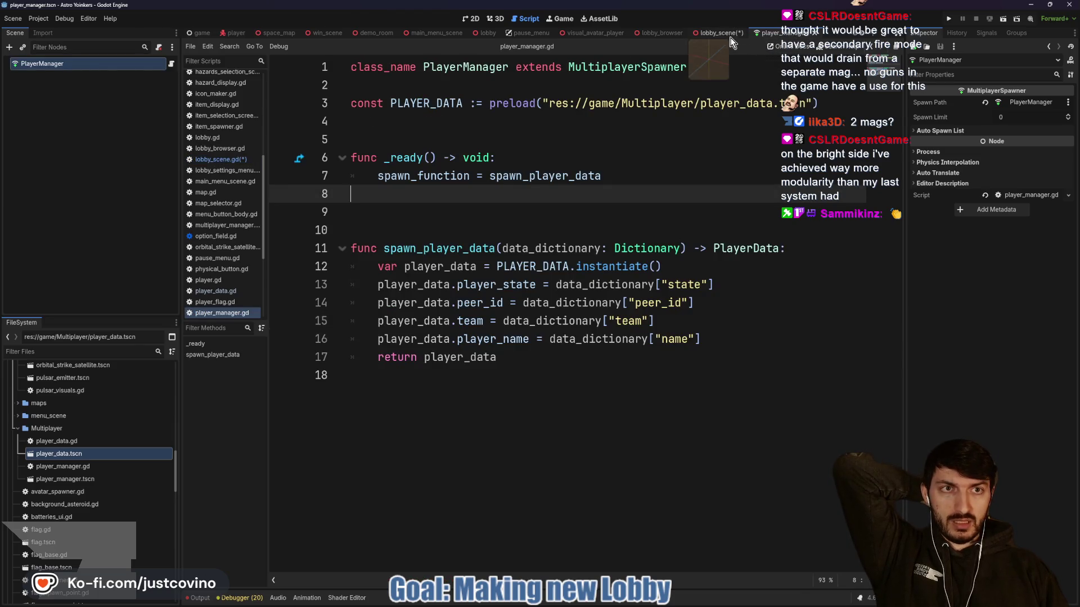
click(731, 33)
text(name)
key(Right)
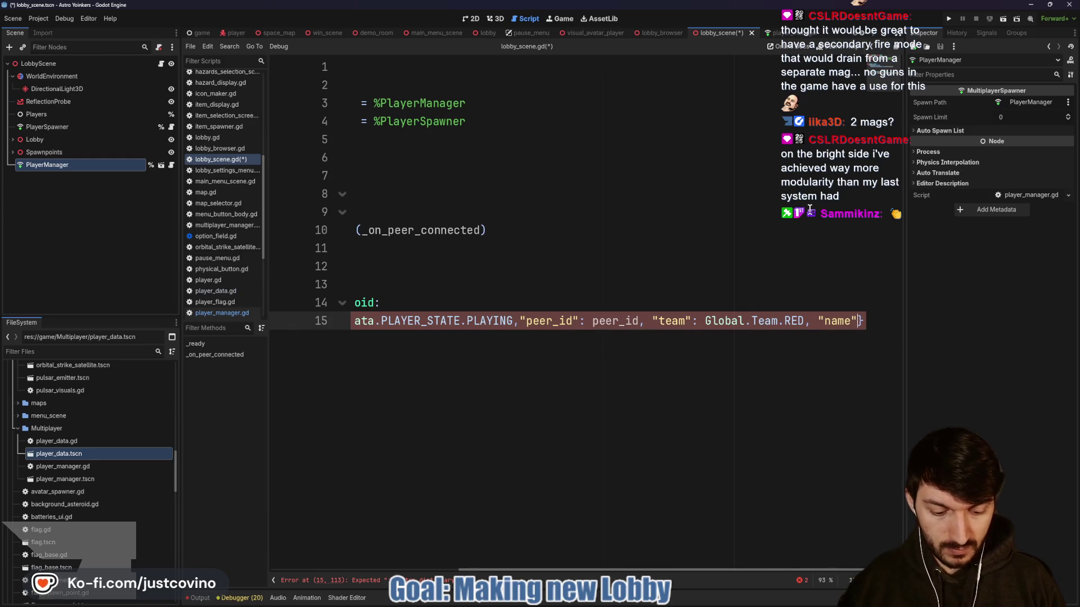
text(:)
text( str()
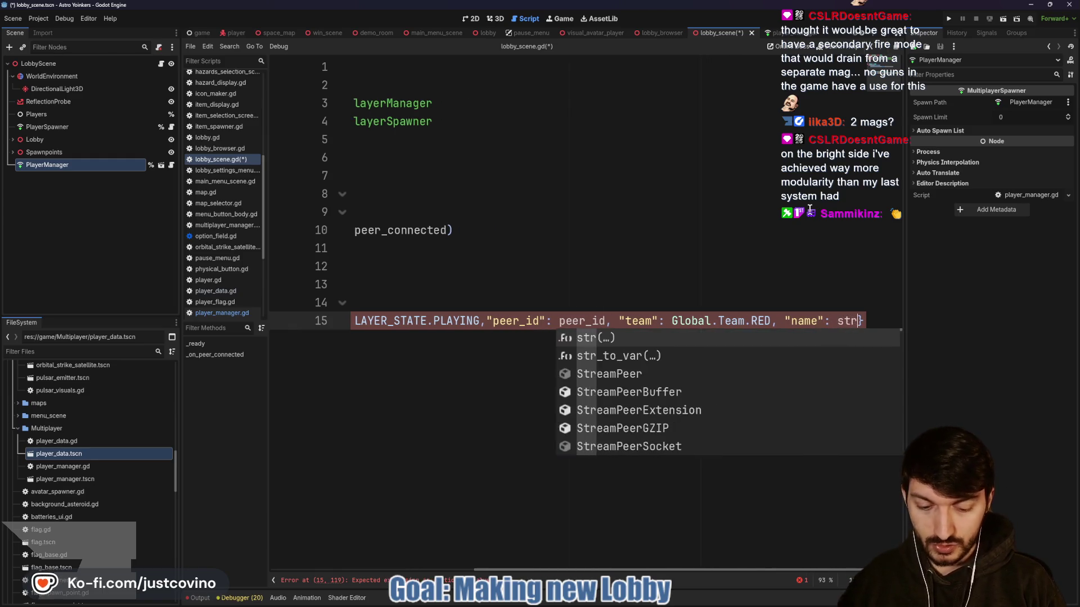
text(peer_id)
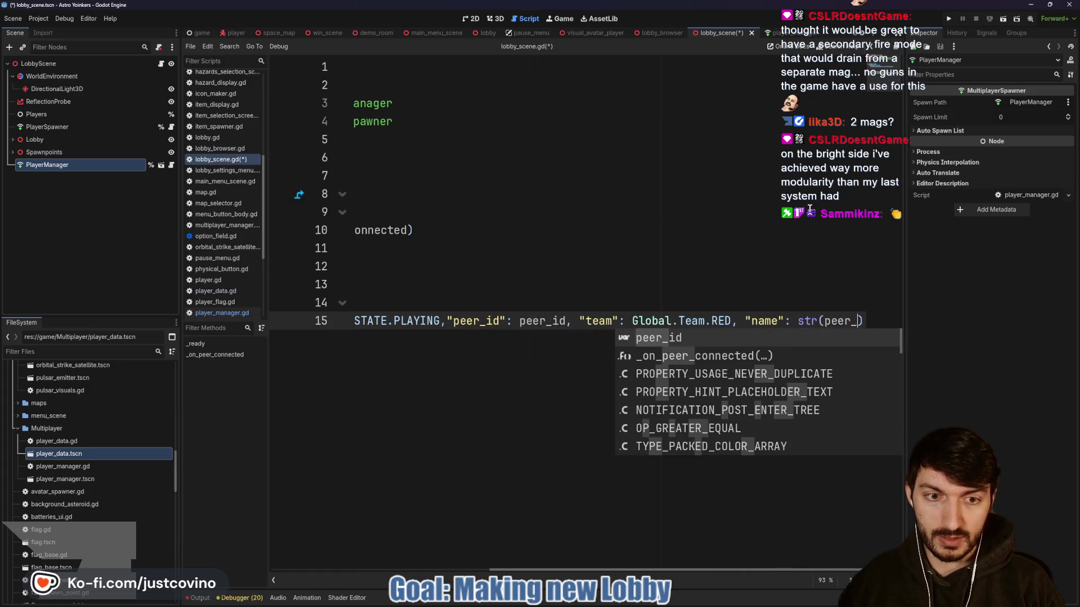
click(760, 259)
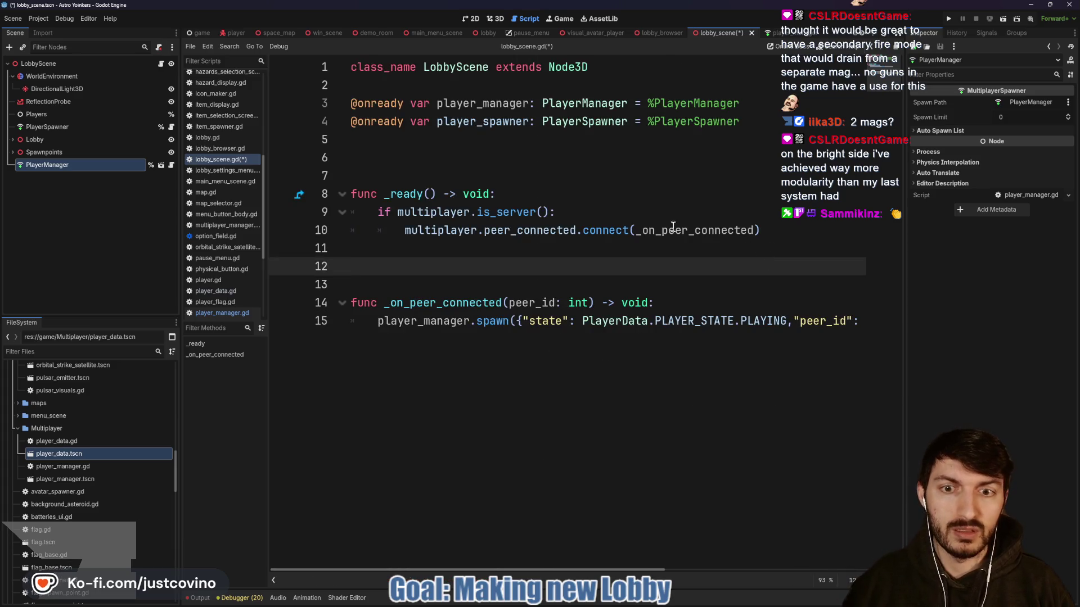
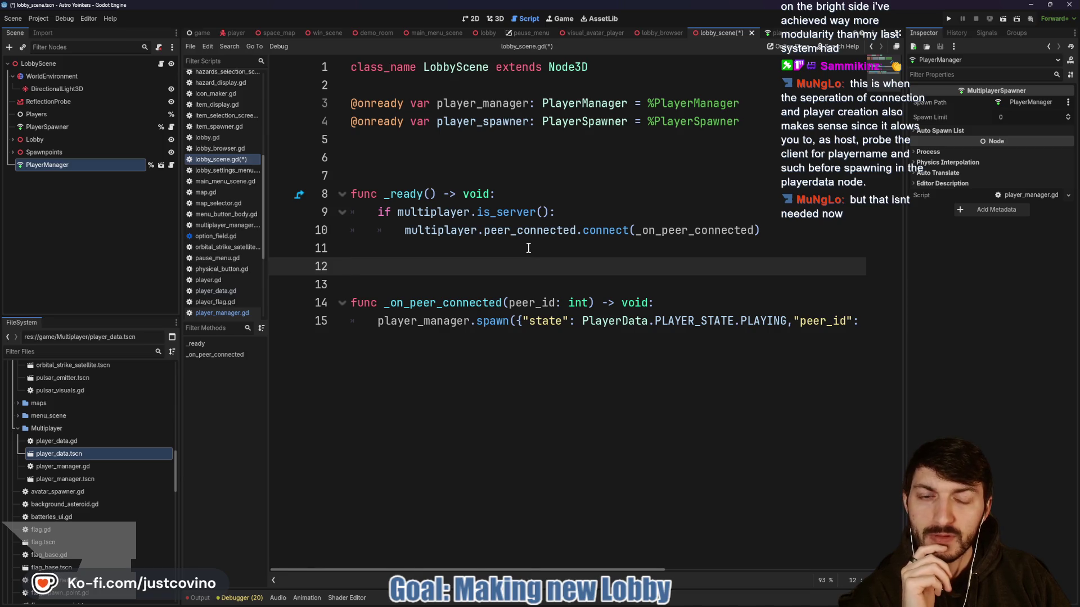
Add the comment 'Generate Dictionary to feed into spawn' above the spawn line and save.
double_click(419, 213)
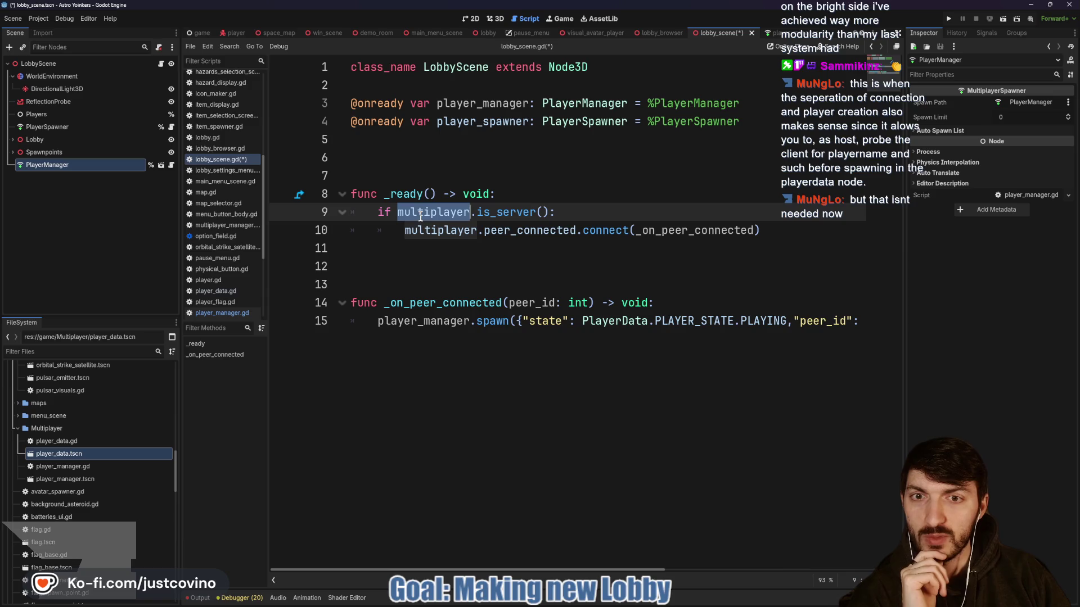
click(480, 267)
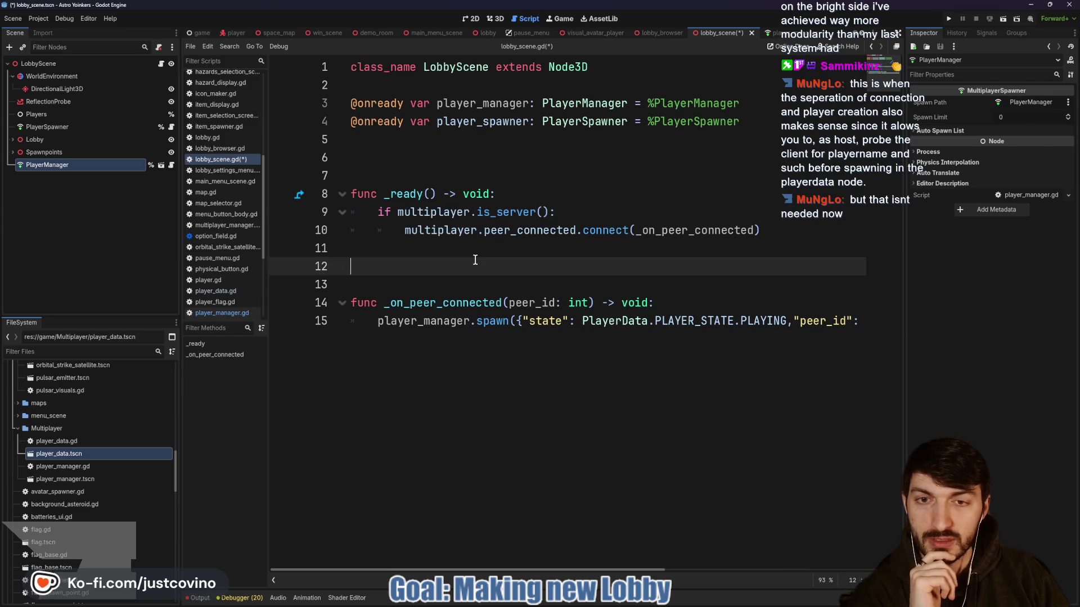
click(570, 214)
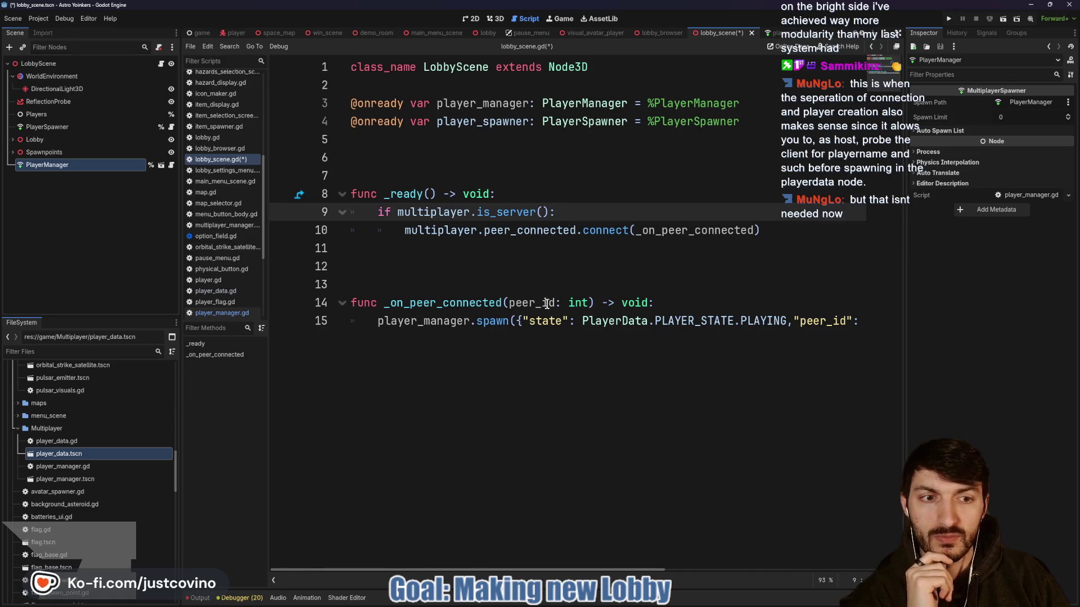
click(689, 302)
key(Return)
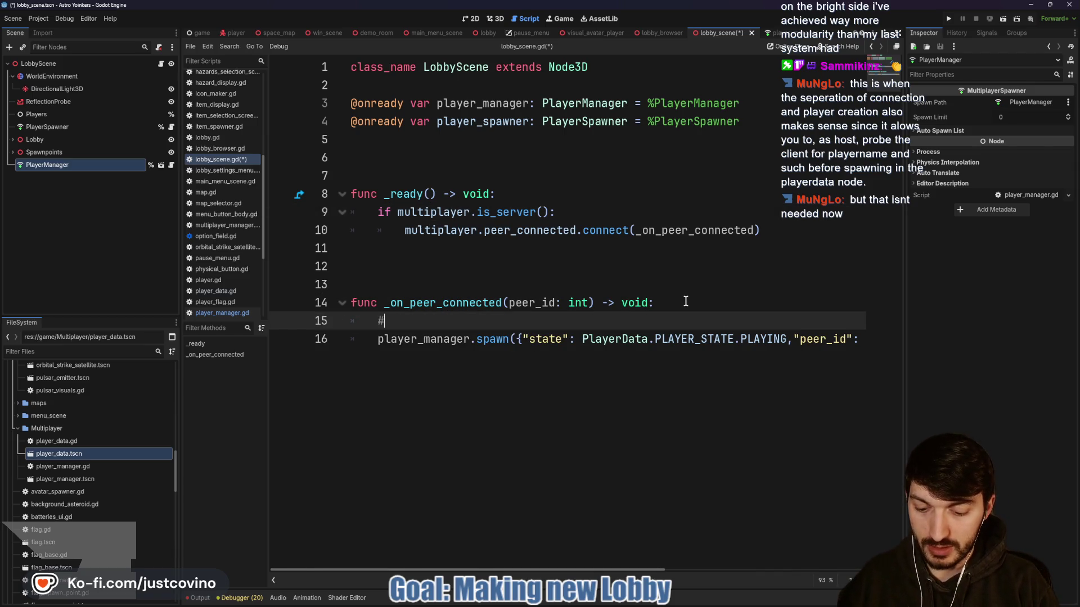
text(Generate )
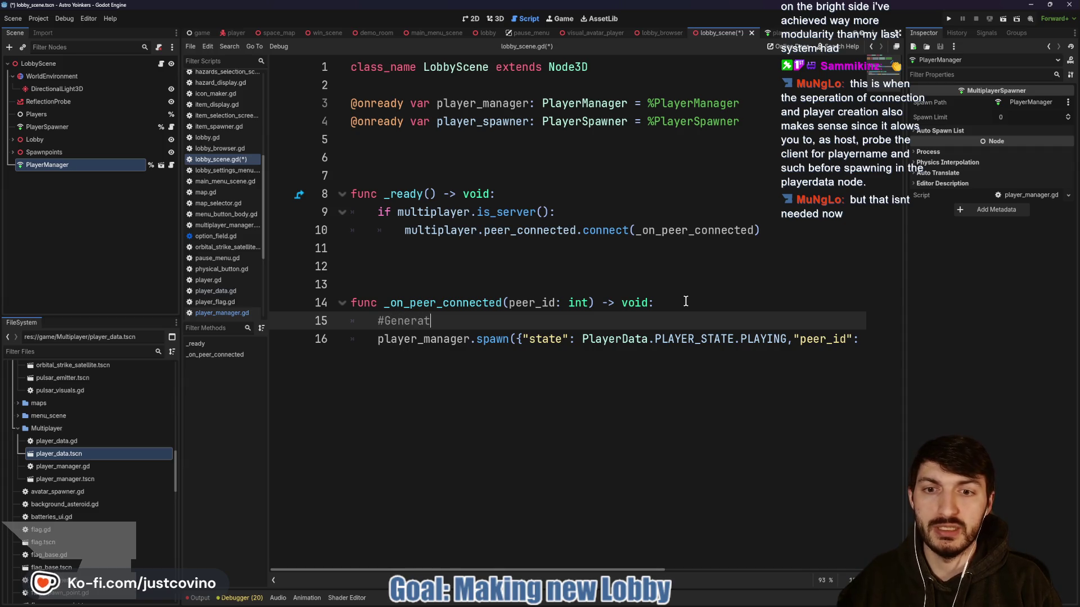
text(Dictionary to fee)
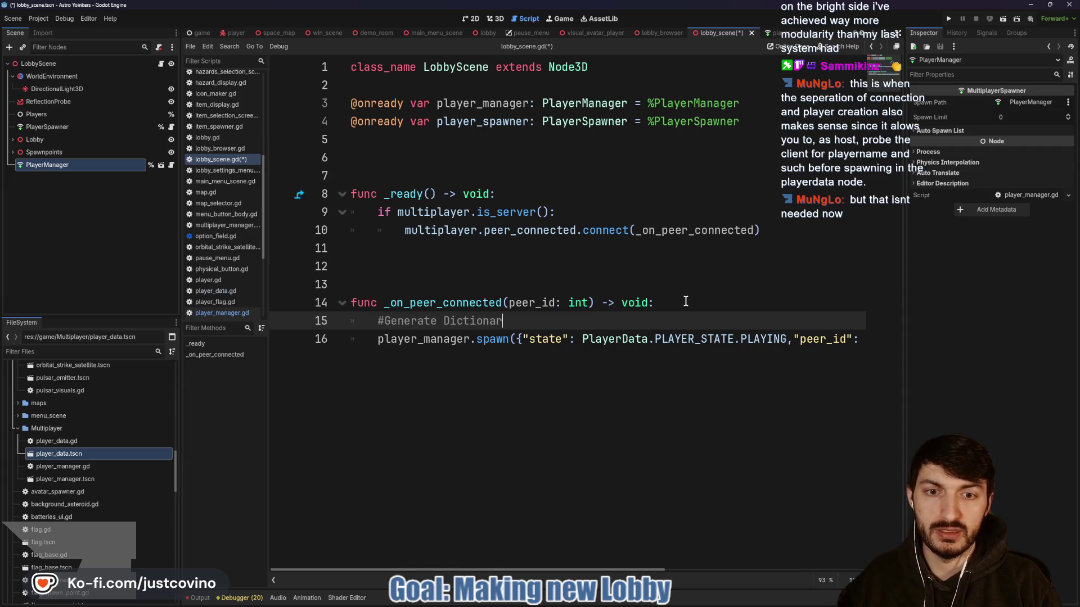
text(d into )
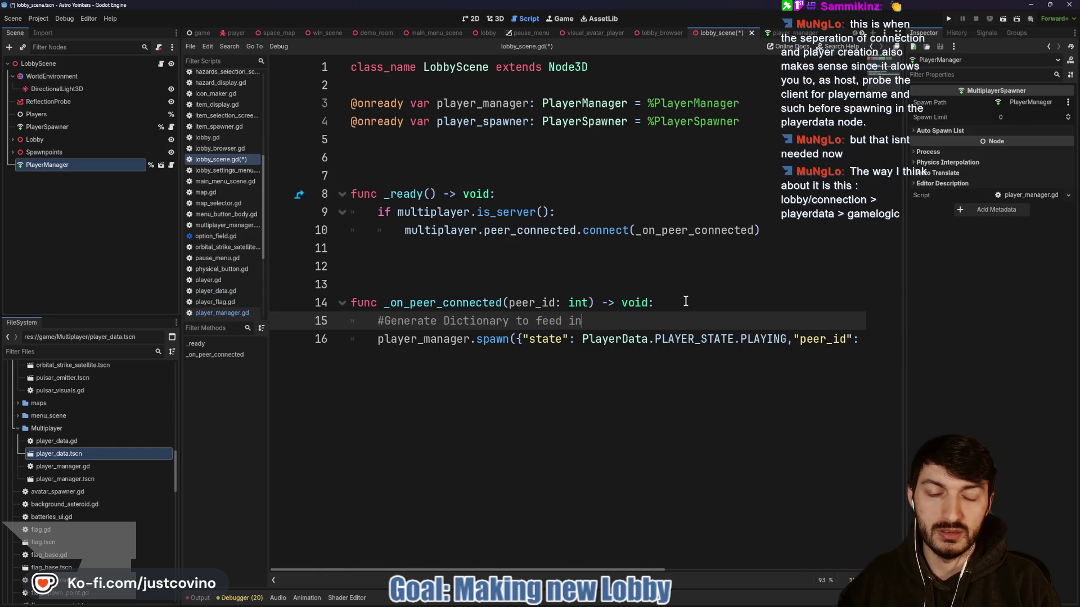
text(spawn)
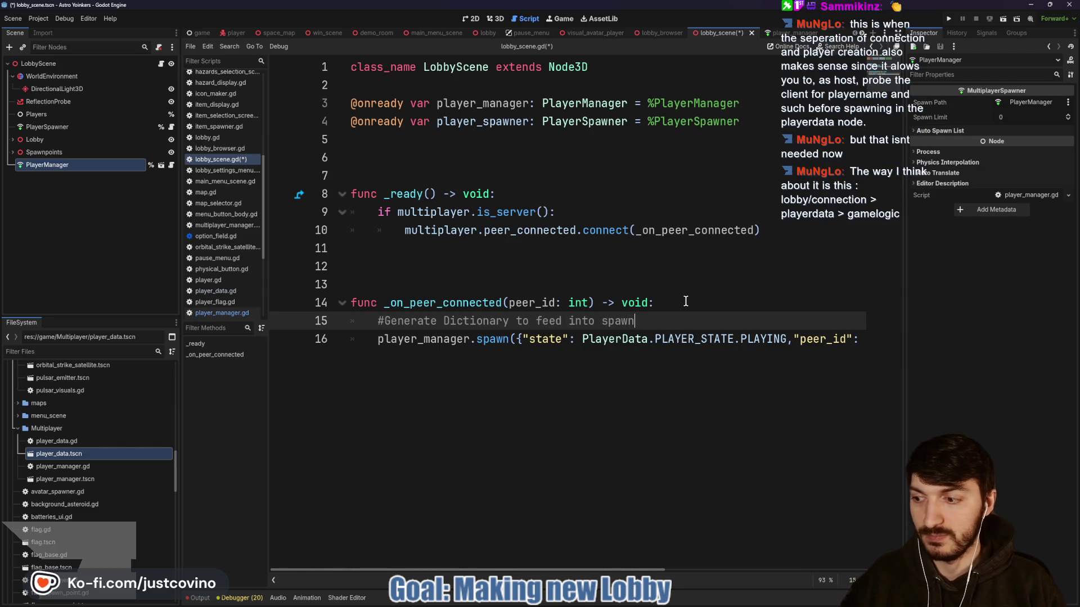
key(ctrl+s)
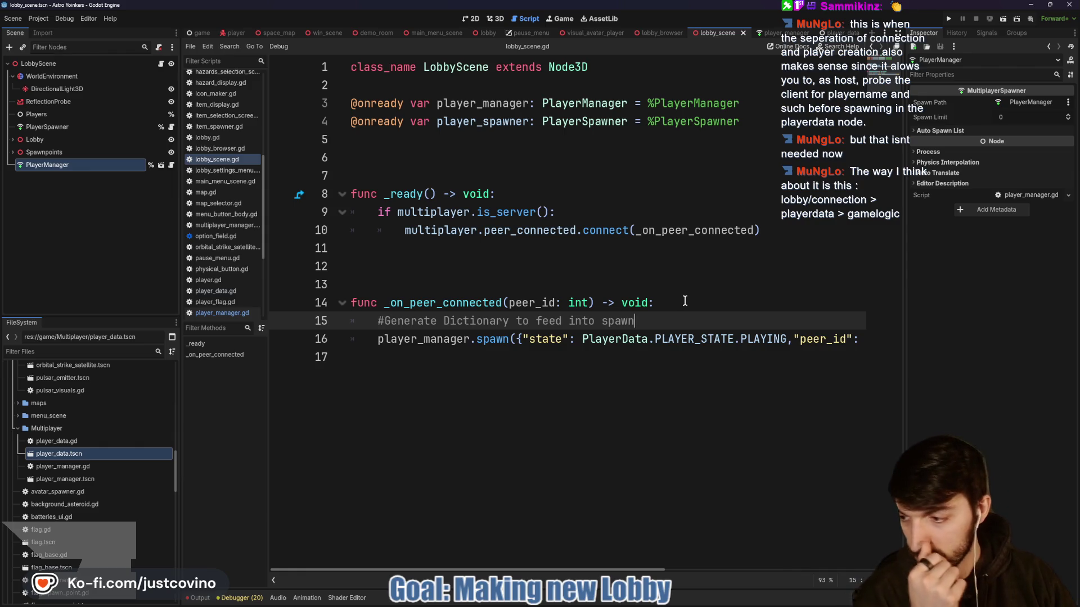
Call _on_peer_connected(1) under the server check in _ready, save, and run the project.
click(634, 254)
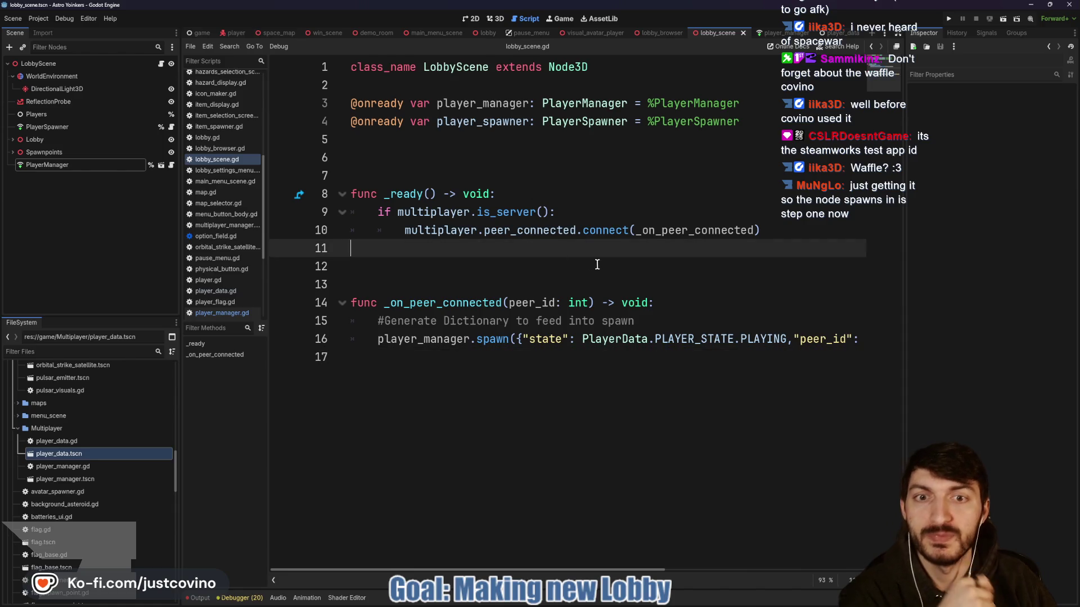
key(Tab)
key(Tab)
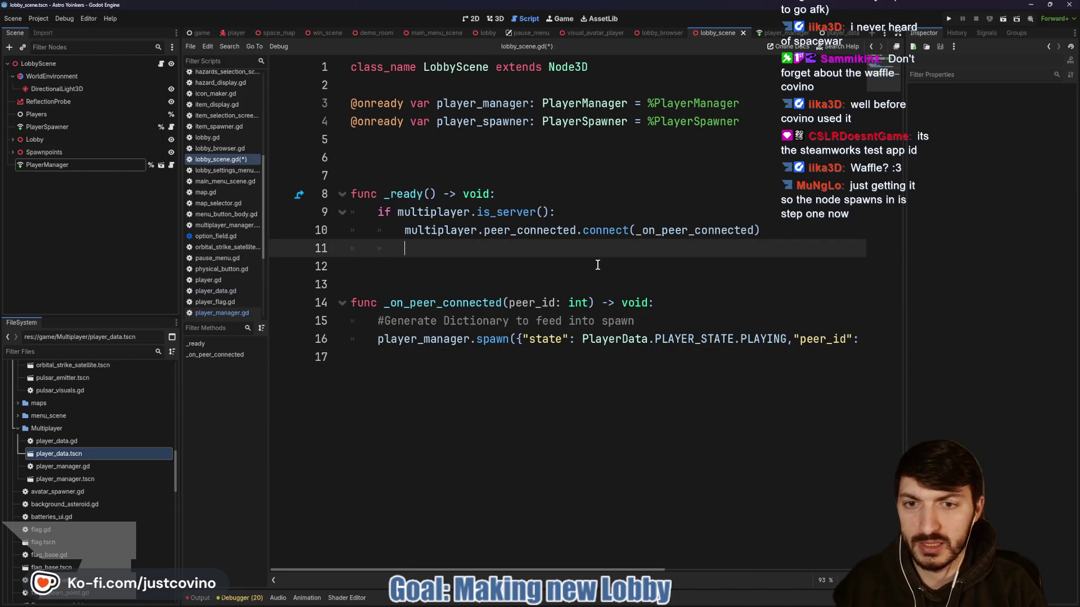
text(_on)
key(Return)
text(1)
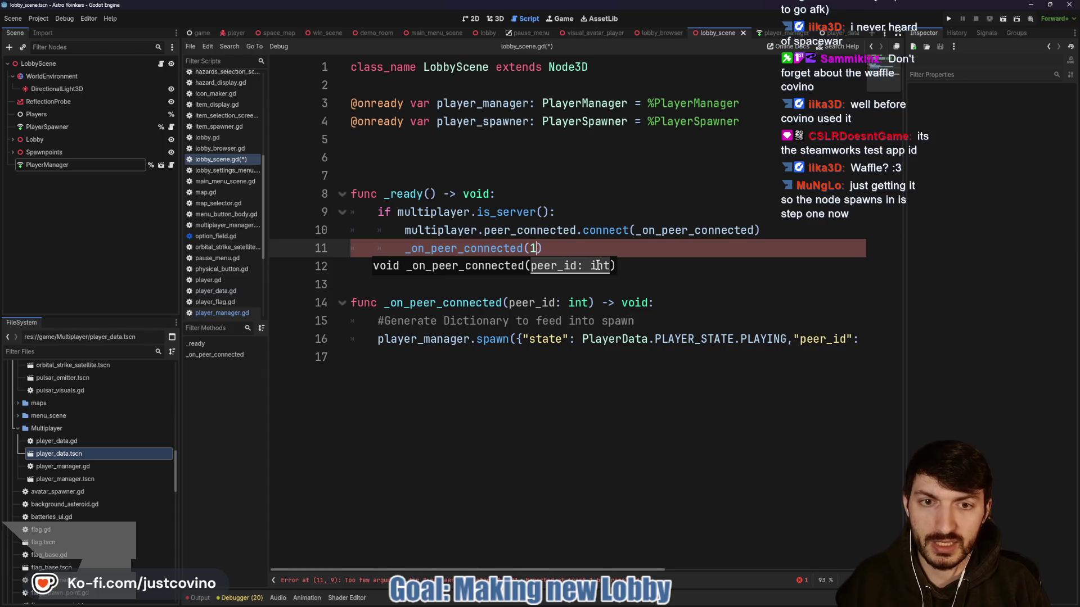
click(566, 246)
key(ctrl+s)
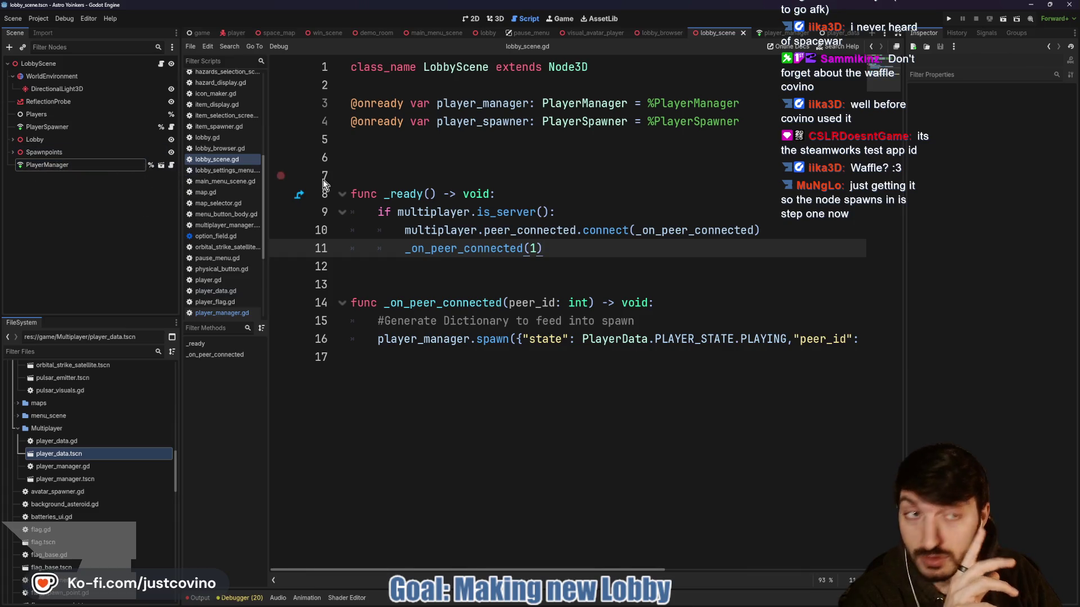
click(948, 19)
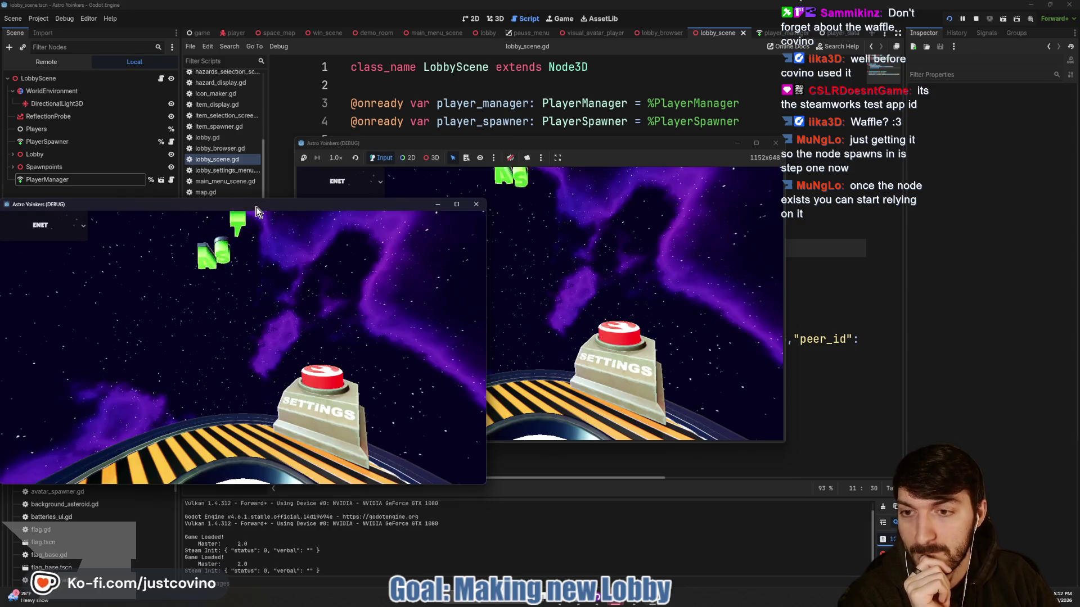
Host a private lobby in the running game and expand Game and Map in the remote tree.
mouse_move(257, 212)
mouse_down()
mouse_move(368, 212)
mouse_move(614, 159)
mouse_up()
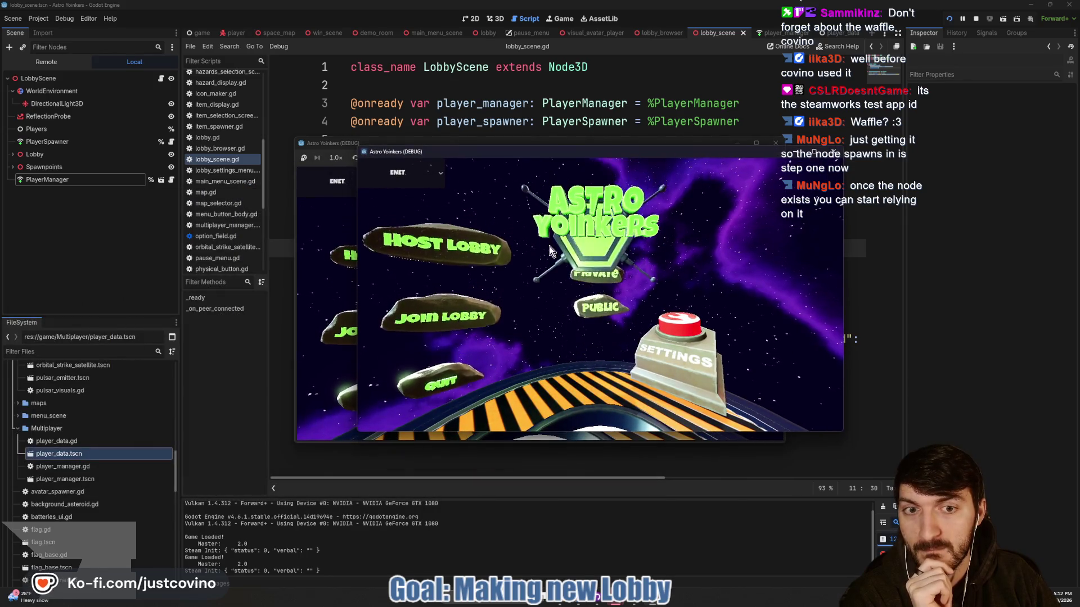
click(567, 255)
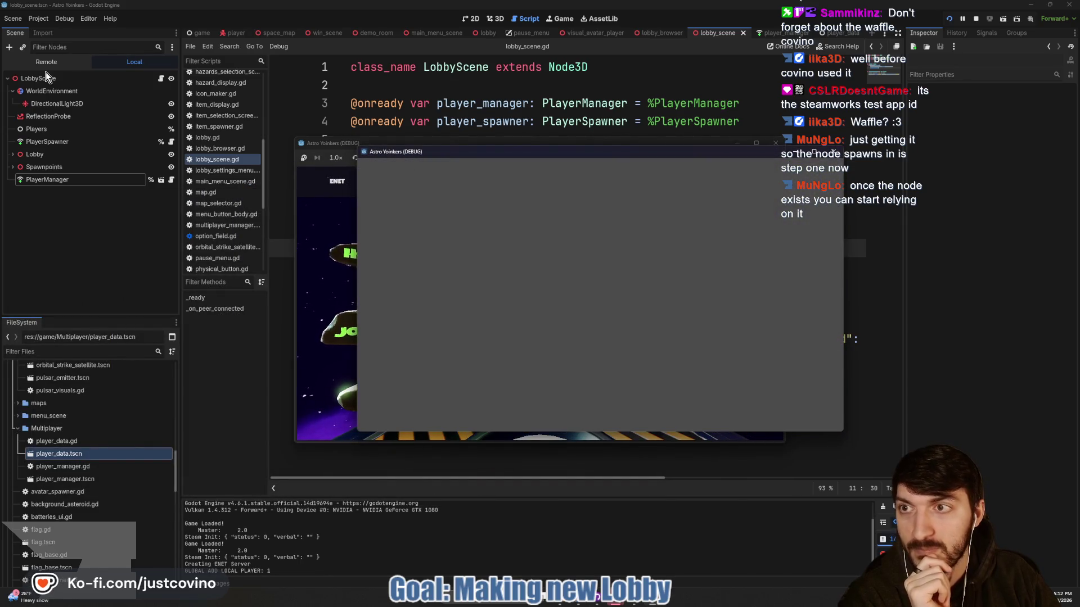
click(46, 62)
click(12, 167)
click(17, 179)
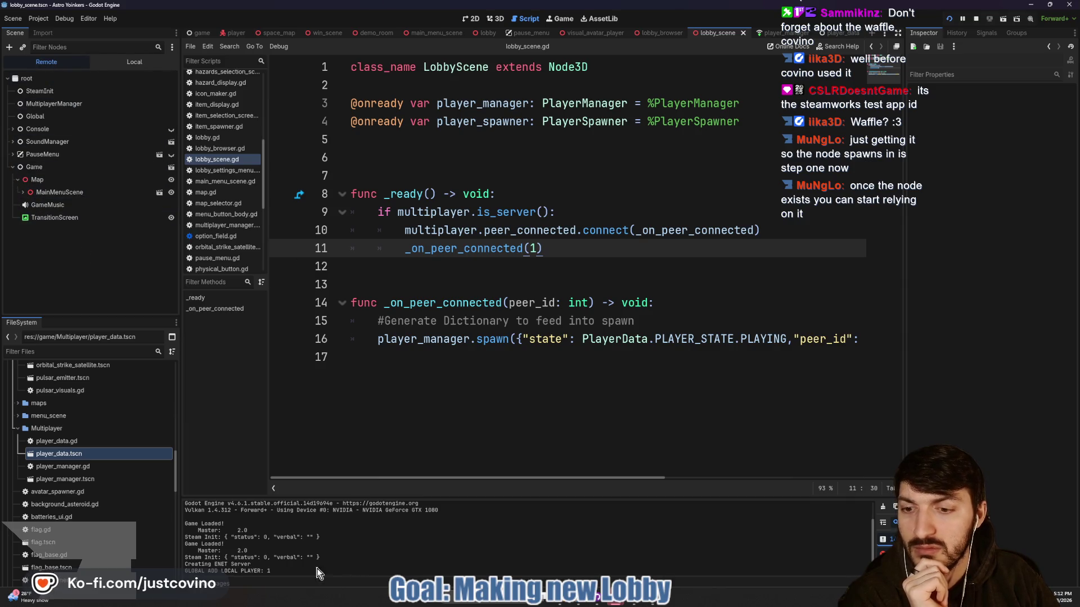
mouse_move(623, 602)
click(573, 548)
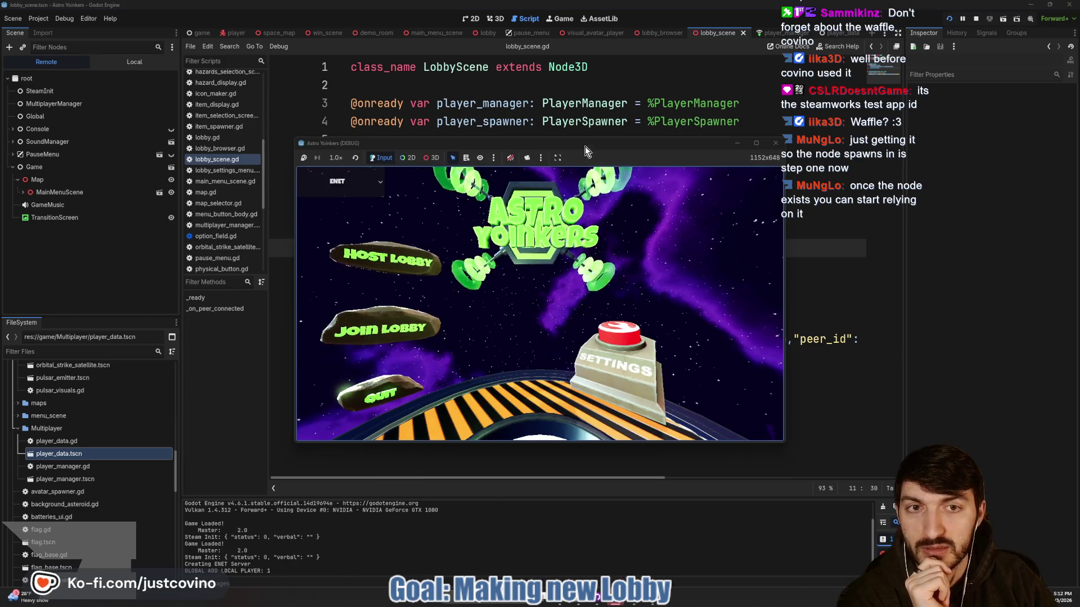
drag(585, 147, 647, 86)
In the second debug session, expand LobbyScene > PlayerManager and inspect the spawned PlayerData's properties.
click(250, 597)
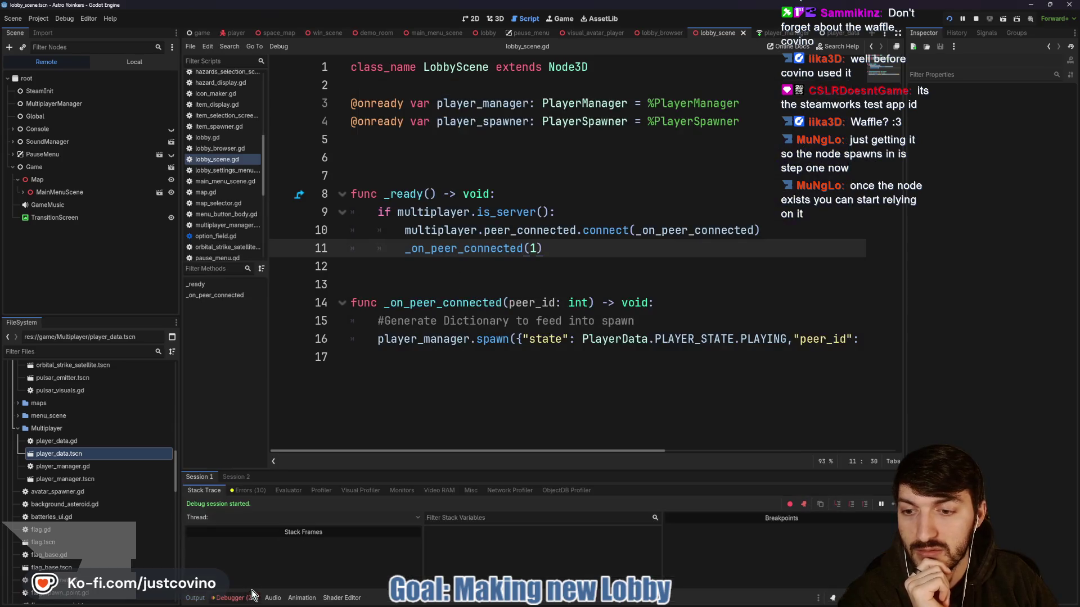
click(245, 478)
click(23, 193)
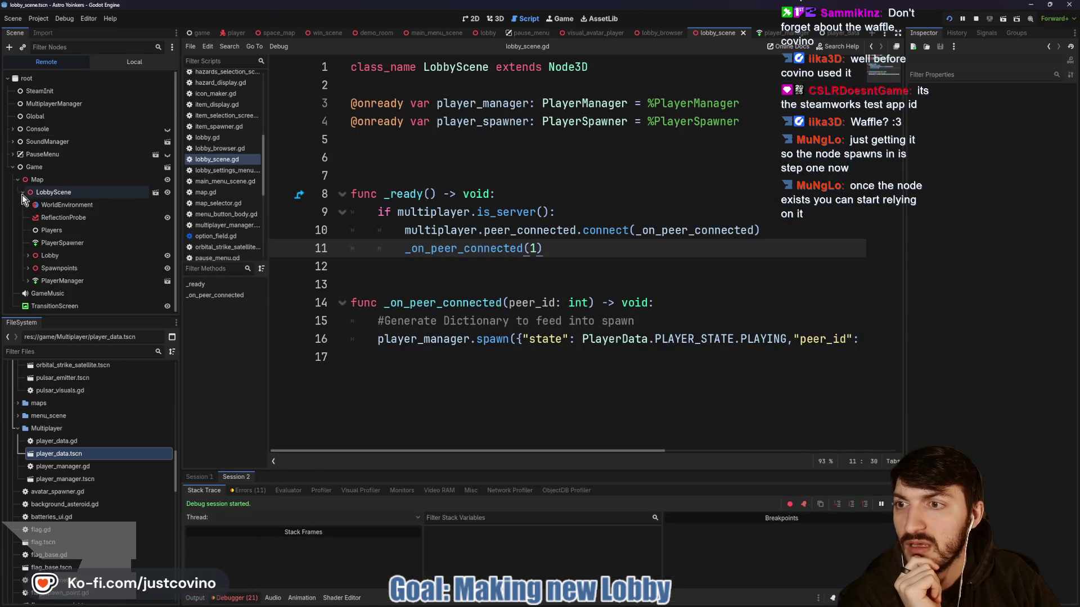
click(28, 281)
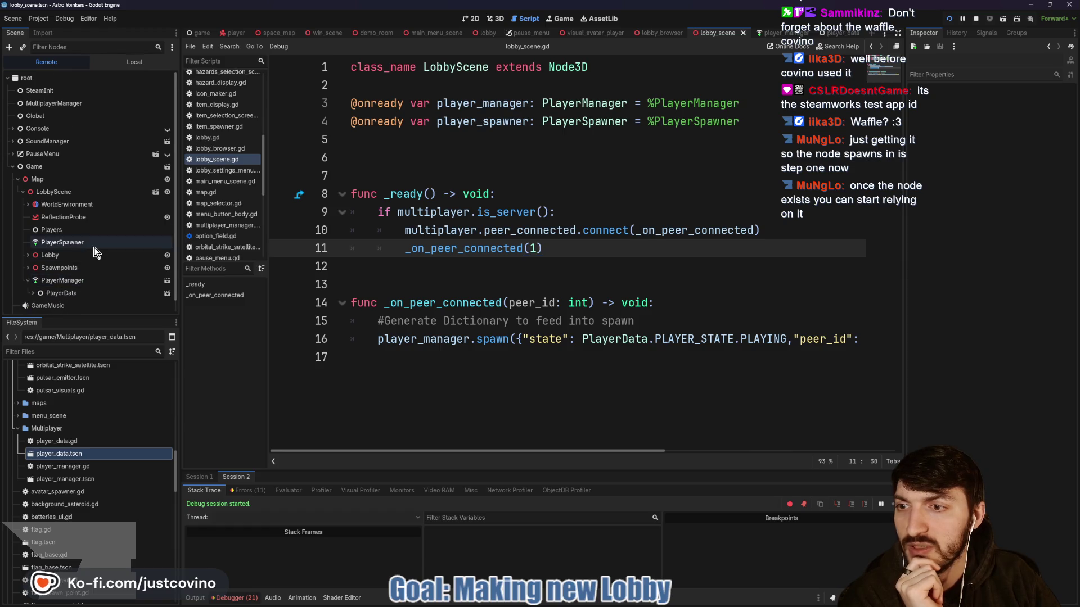
click(33, 281)
click(59, 282)
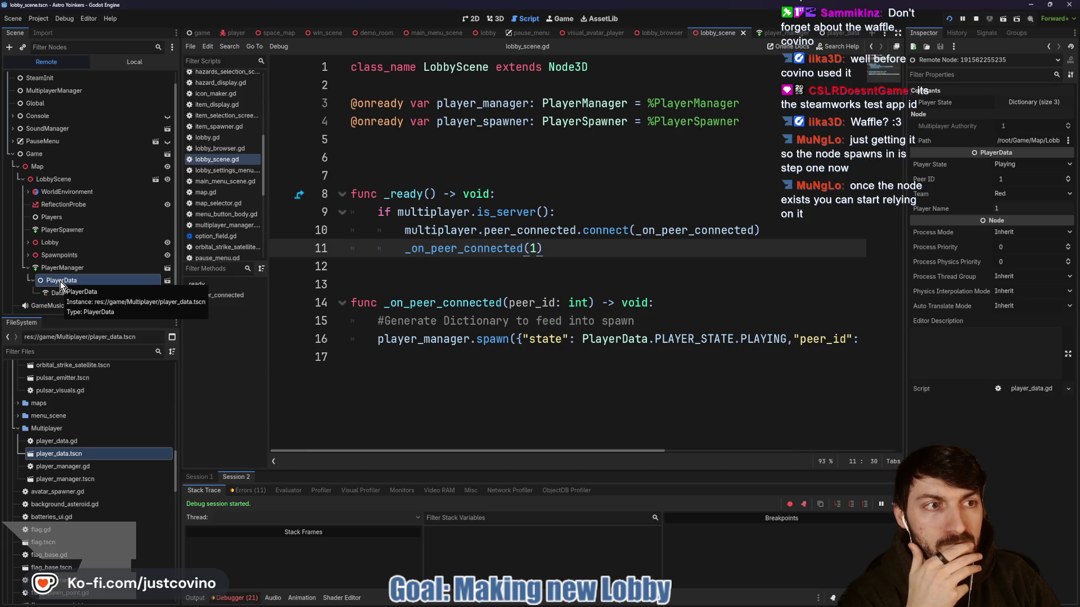
click(1041, 107)
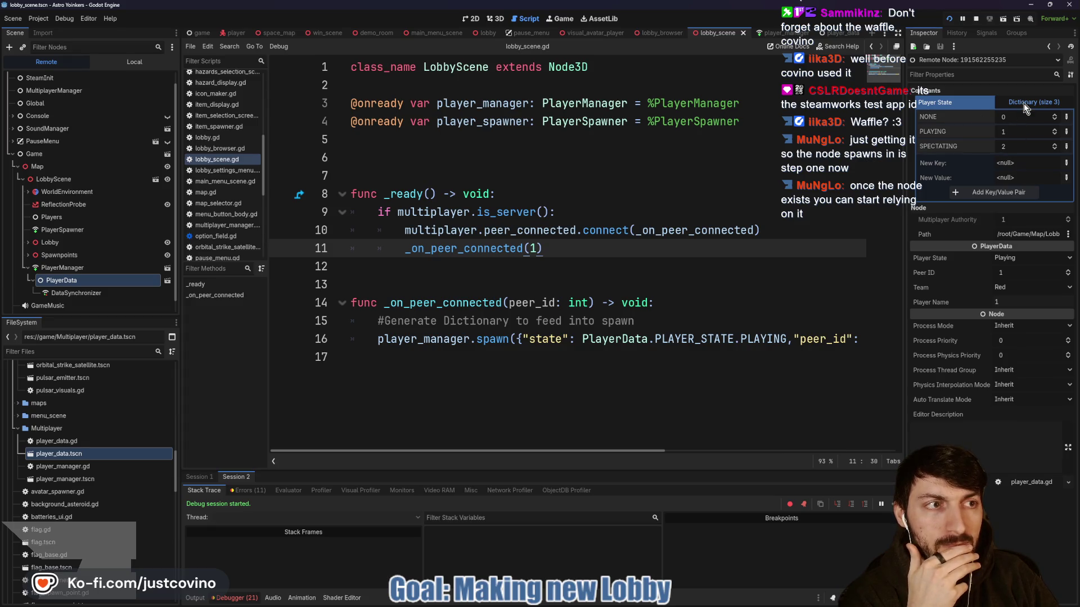
click(1025, 107)
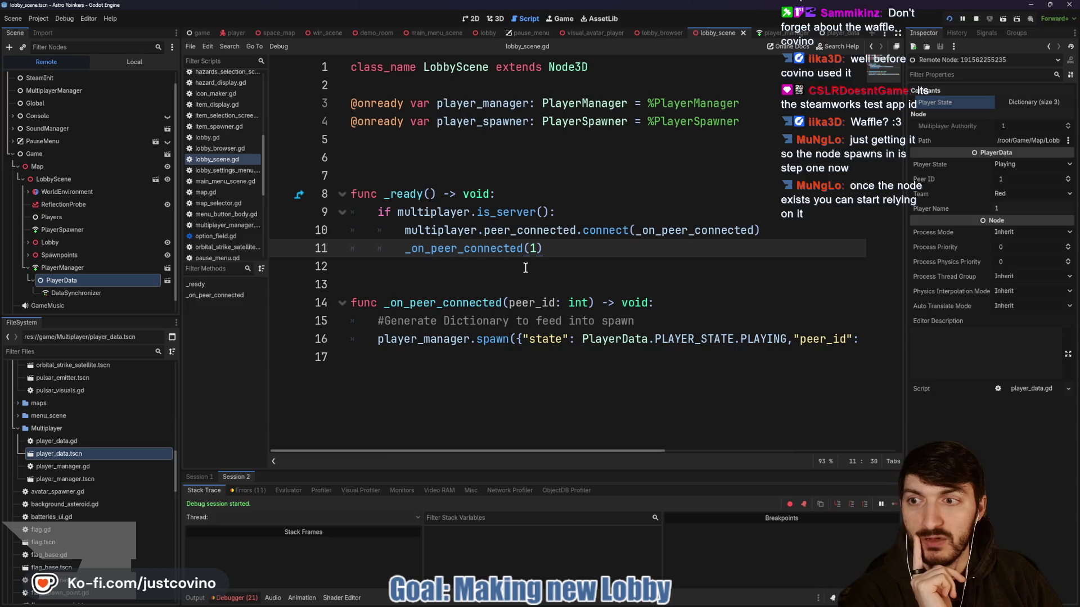
Join FAKE LOBBY 30, inspect the new PlayerData2 node, then stop the game.
mouse_move(646, 605)
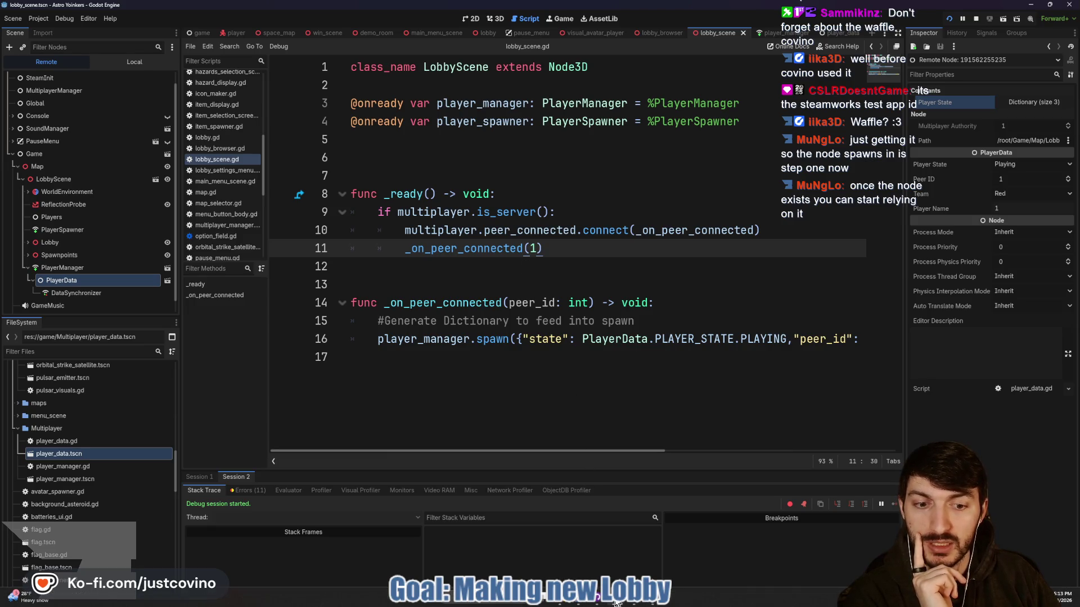
click(650, 551)
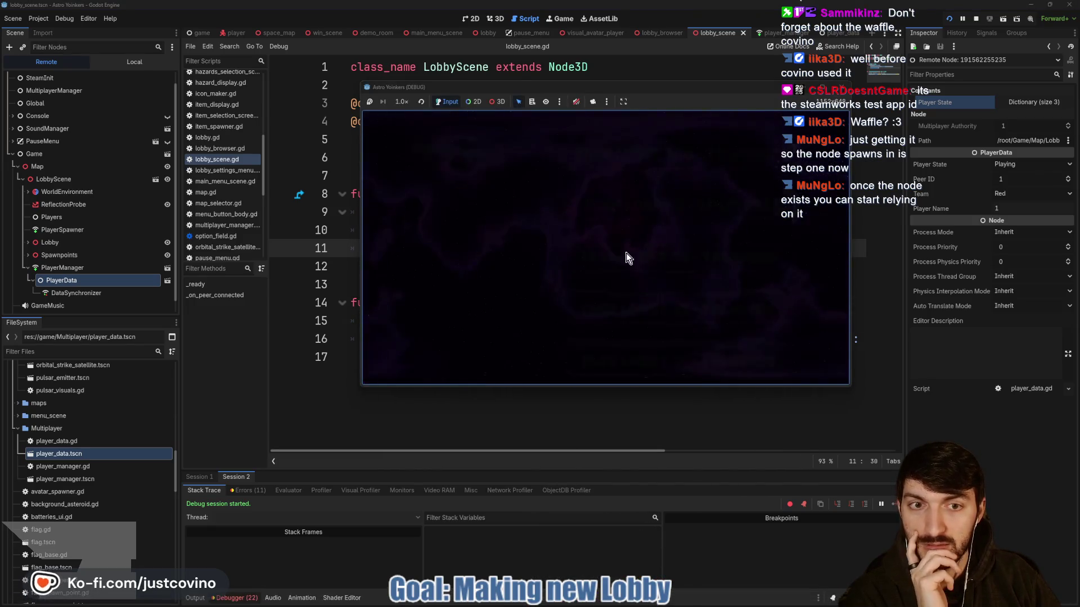
click(625, 258)
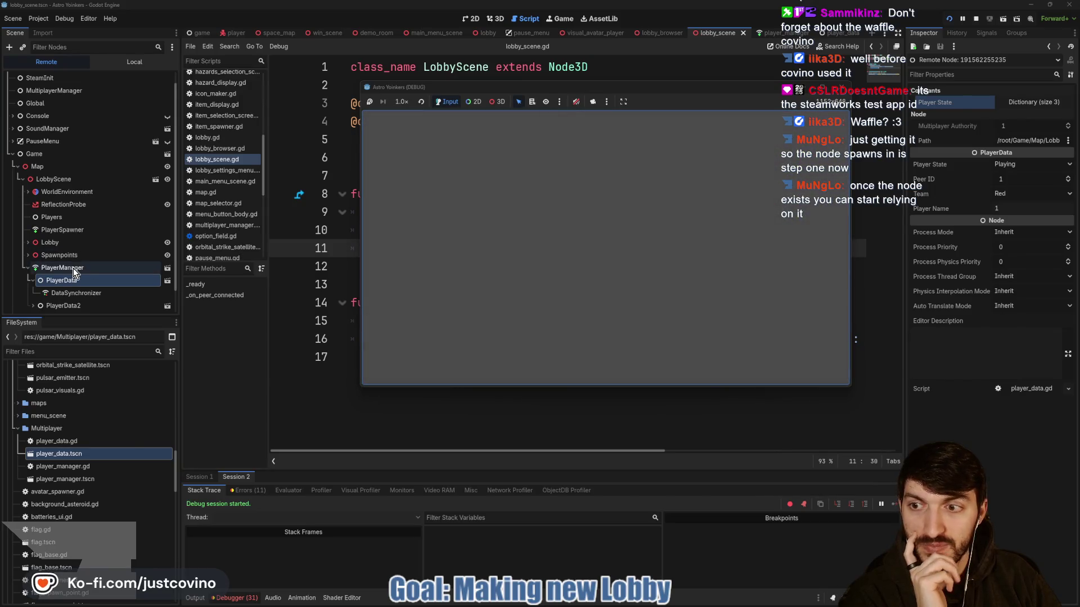
scroll(73, 268, down, 1)
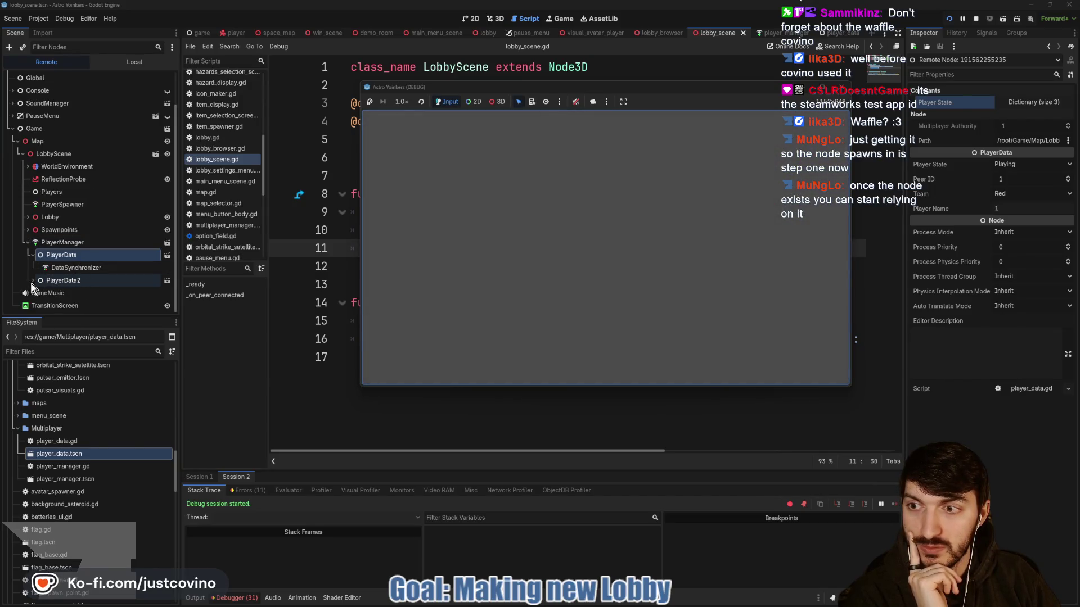
click(32, 282)
click(58, 280)
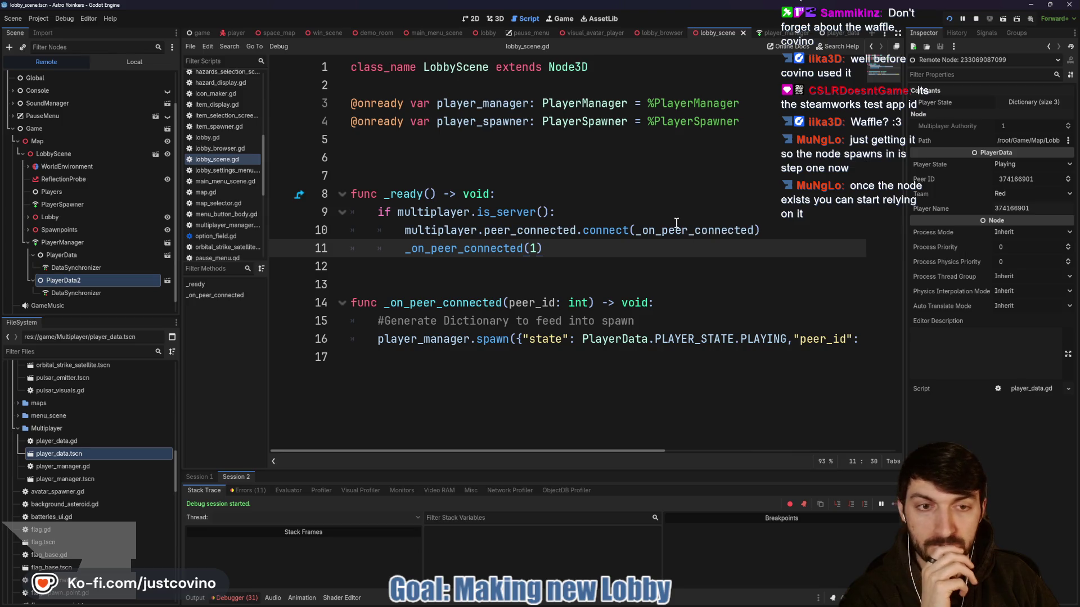
click(978, 22)
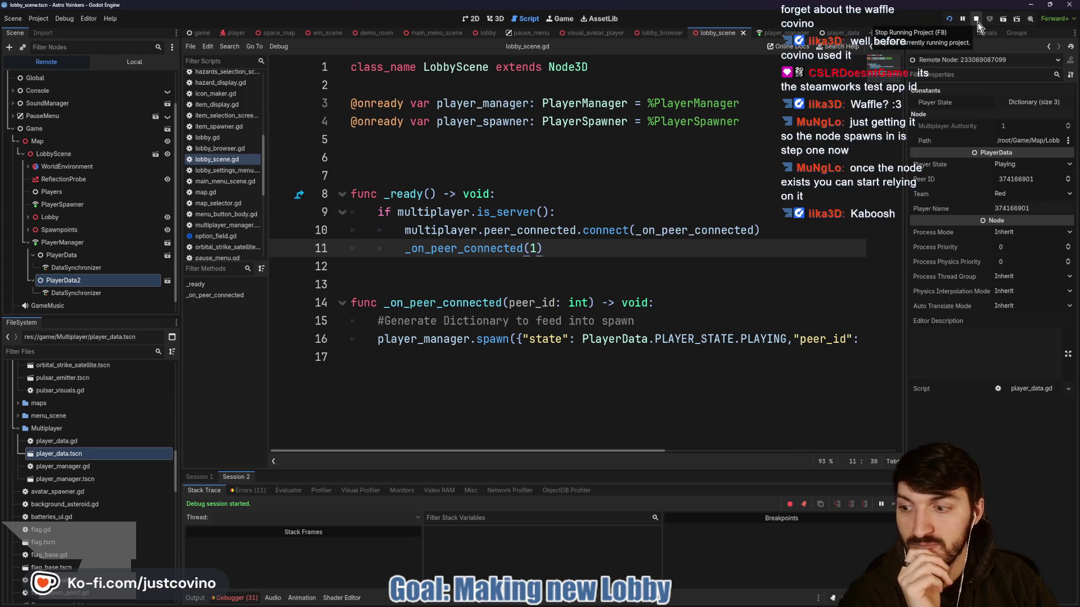
click(479, 292)
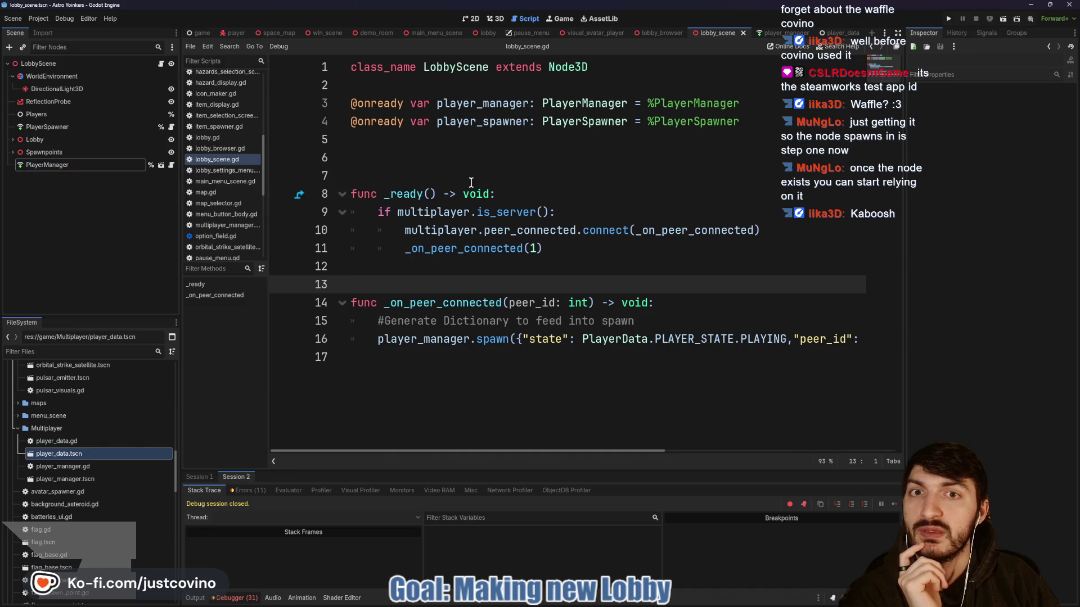
Review the PLAYER_DATA spawn code in player_manager.gd, then bring up the player_data scene and script.
click(171, 165)
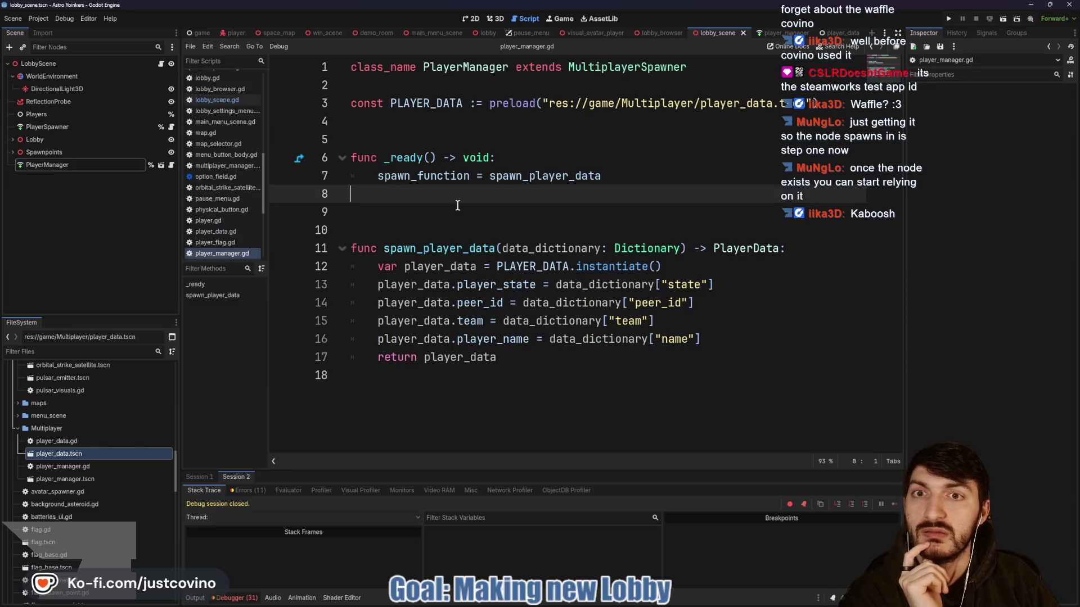
click(396, 129)
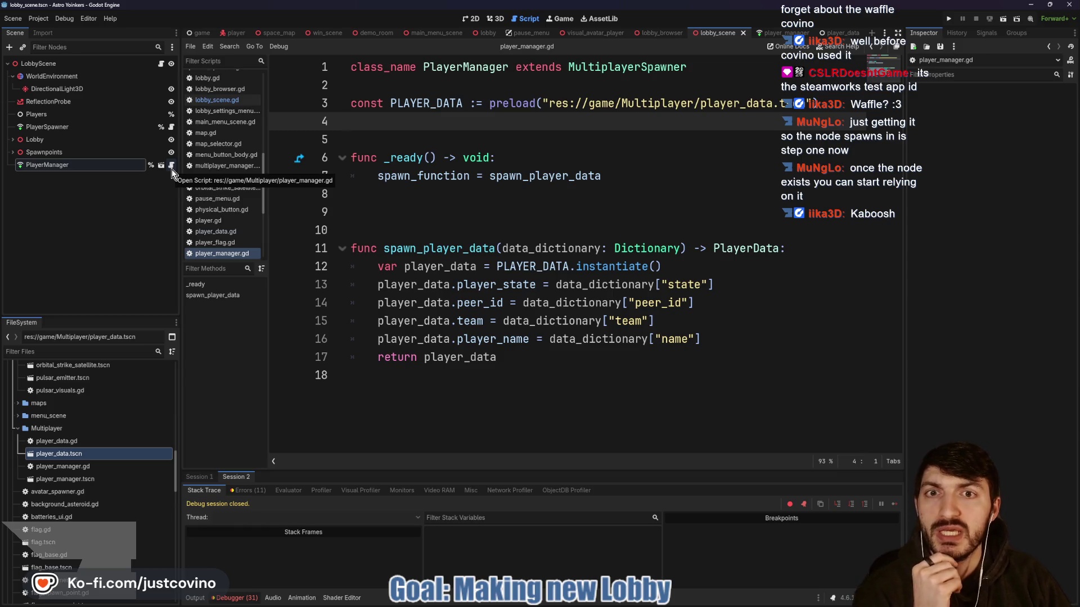
click(829, 34)
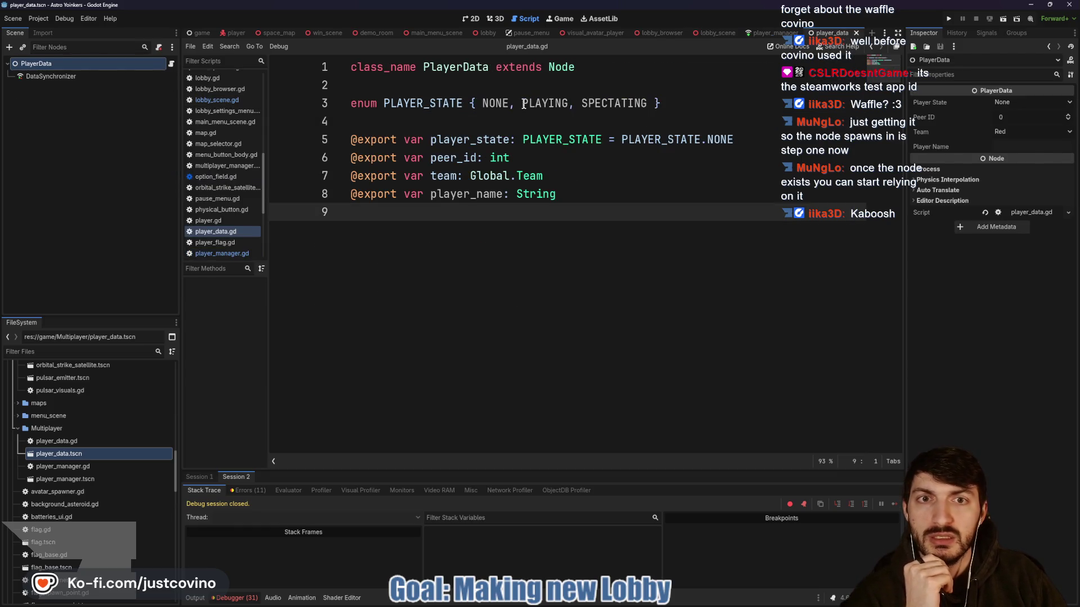
Place the cursor before PLAYING in the PLAYER_STATE enum and review PlayerManager's spawn code.
double_click(496, 103)
double_click(545, 103)
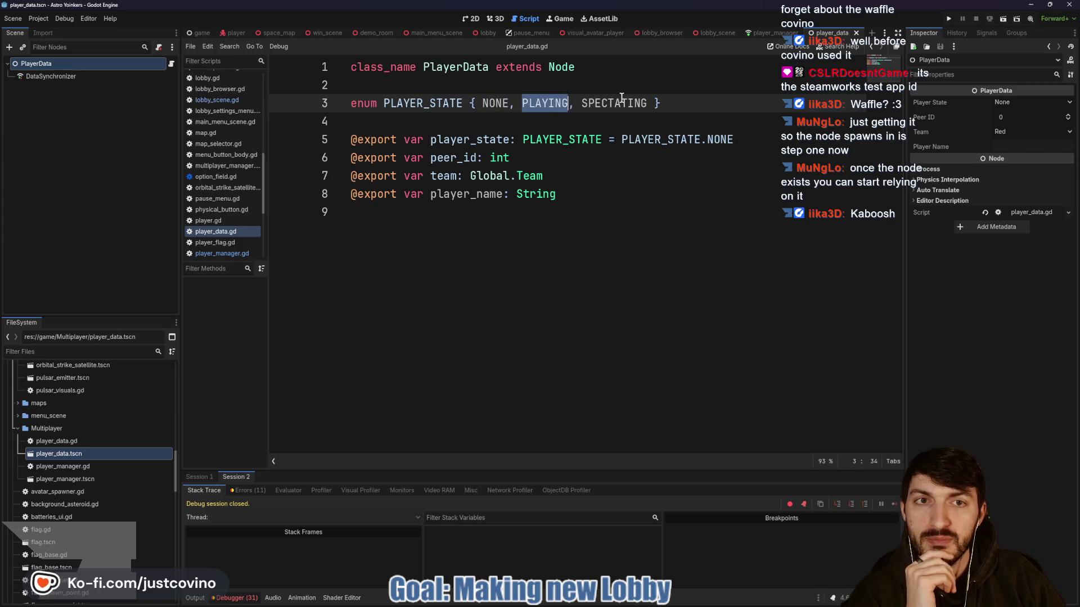
double_click(620, 101)
click(522, 103)
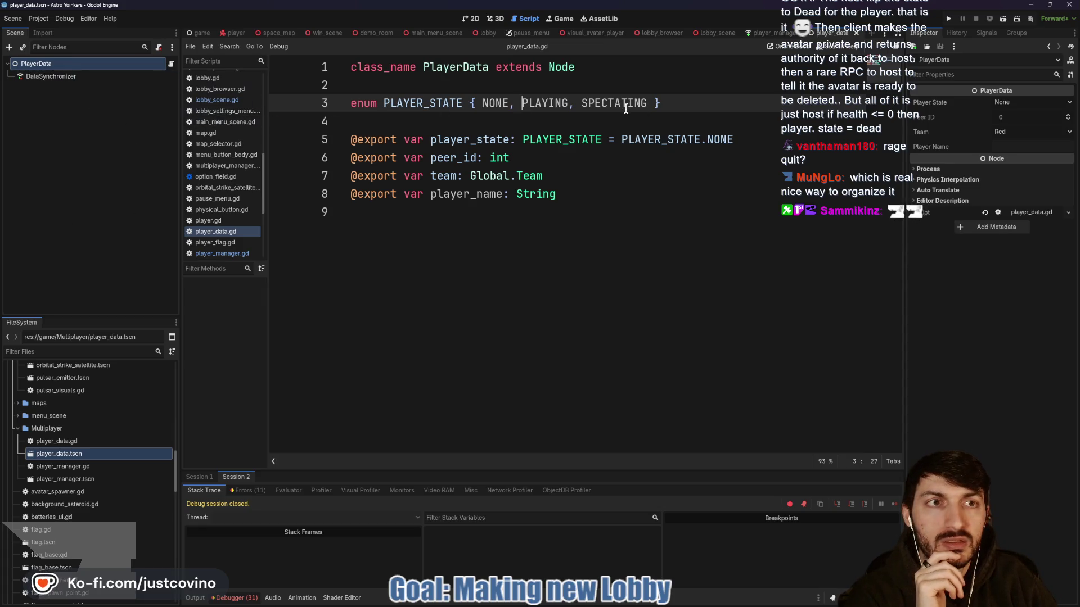
click(766, 36)
click(430, 228)
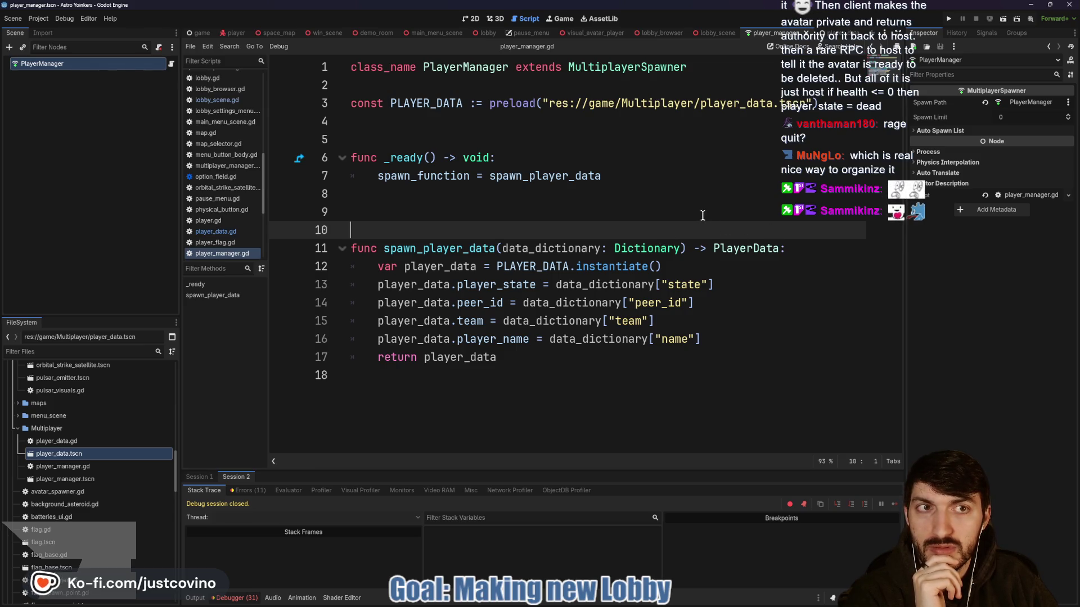
click(838, 33)
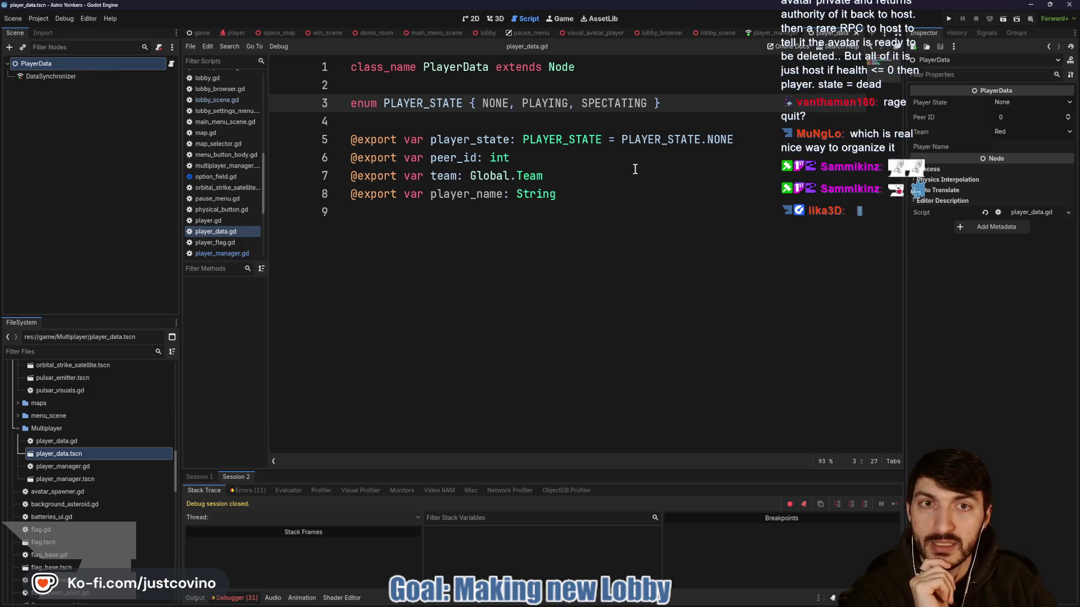
Insert READY before PLAYING in the PLAYER_STATE enum and save player_data.gd.
text(READY,)
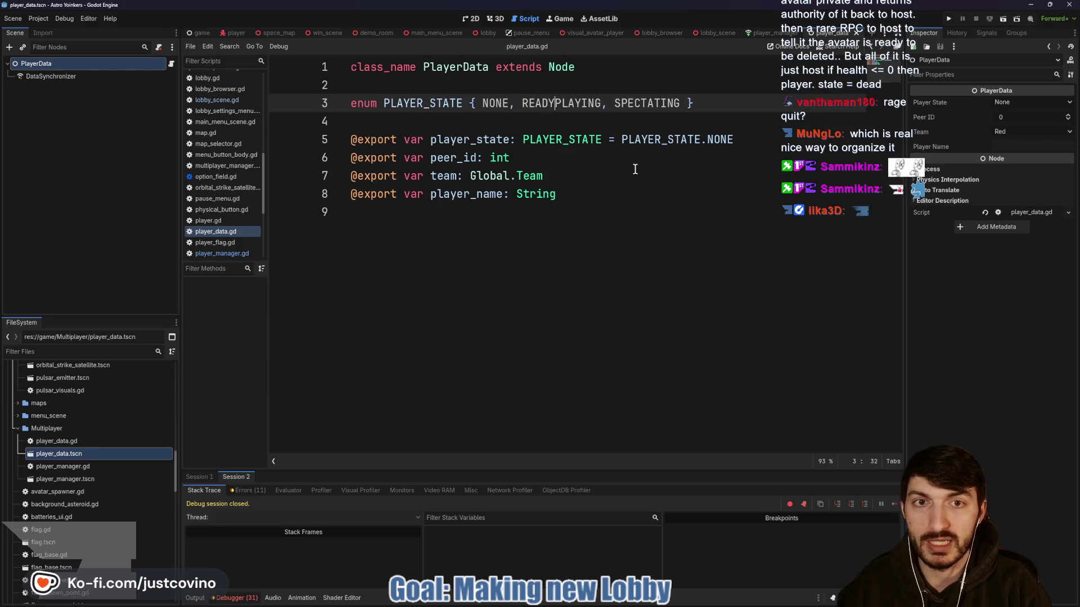
click(635, 169)
key(ctrl+s)
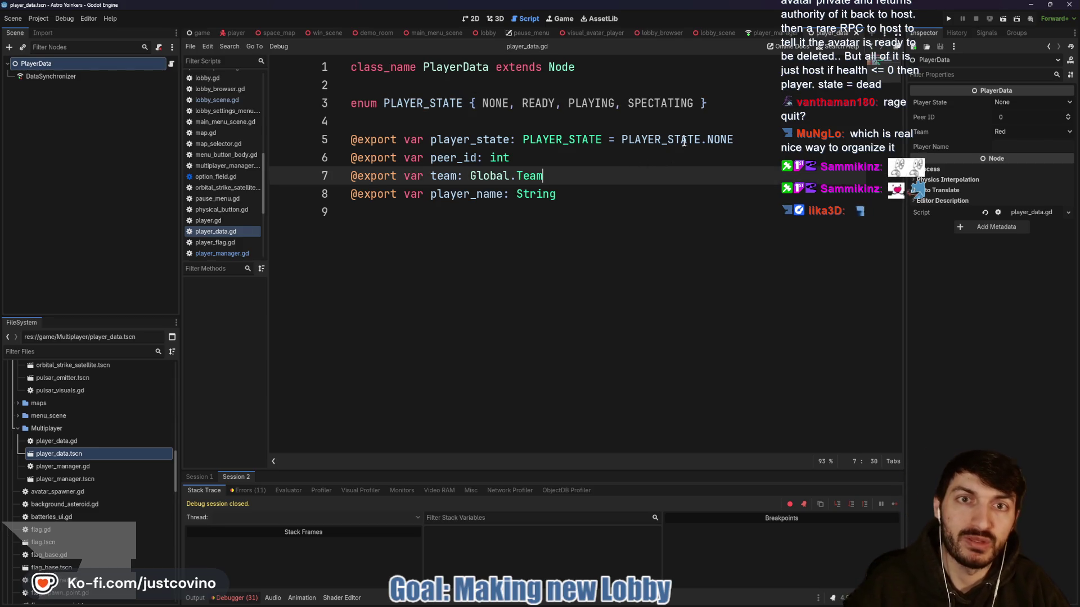
click(768, 33)
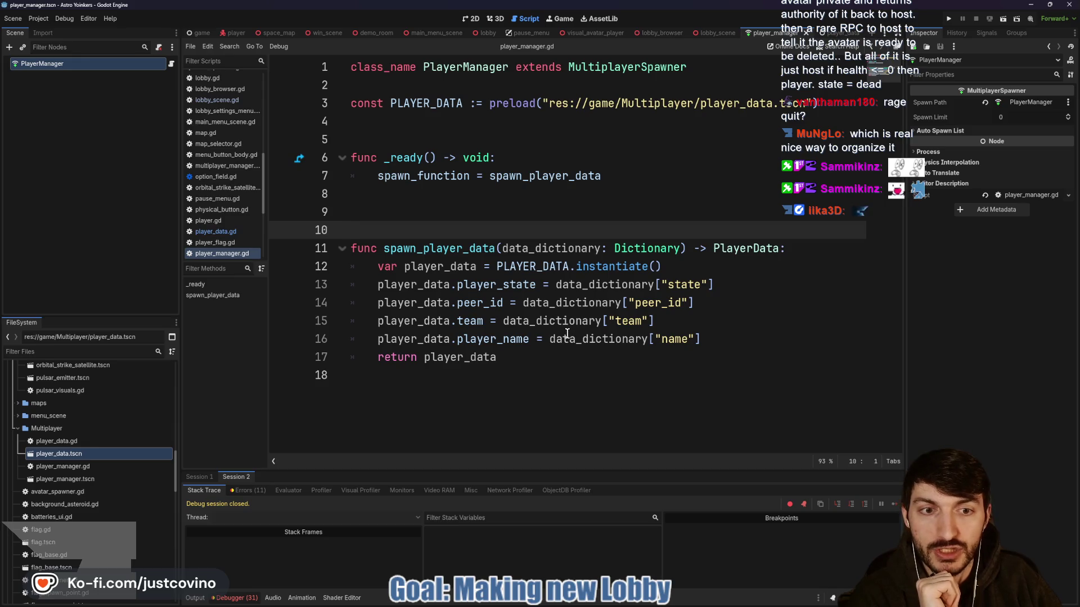
Change the lobby spawn call's state on line 16 from PLAYING to READY.
click(717, 34)
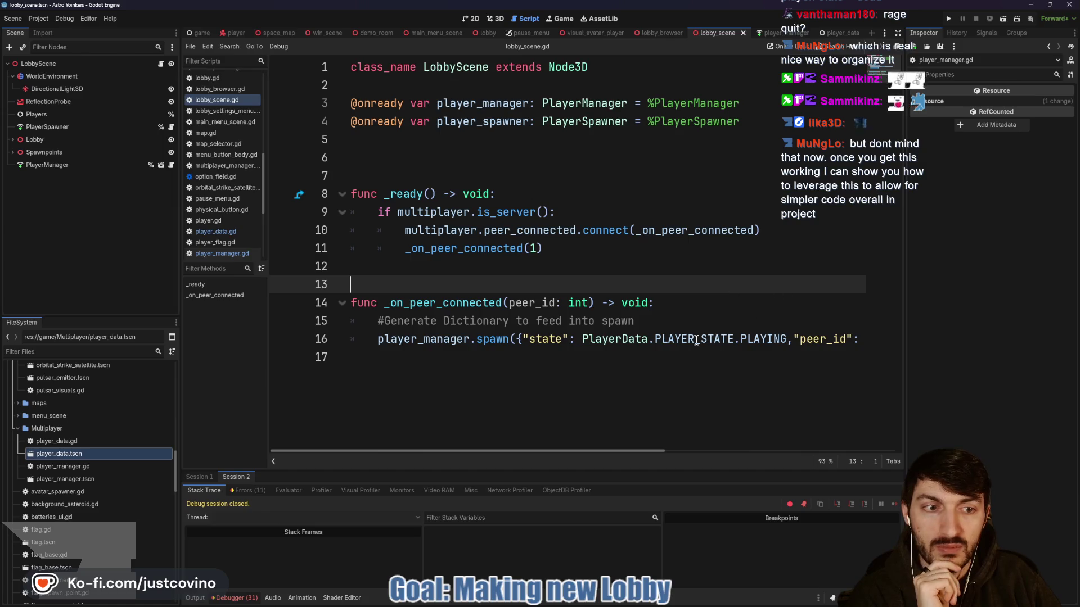
scroll(710, 333, right, 3)
drag(701, 339, 654, 340)
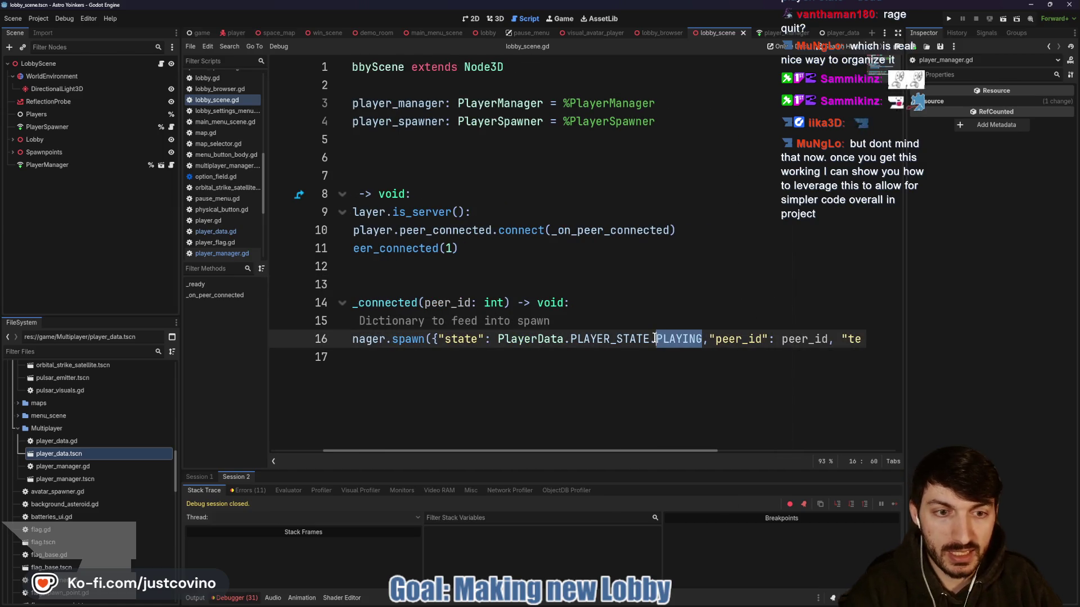
text(READY)
click(713, 320)
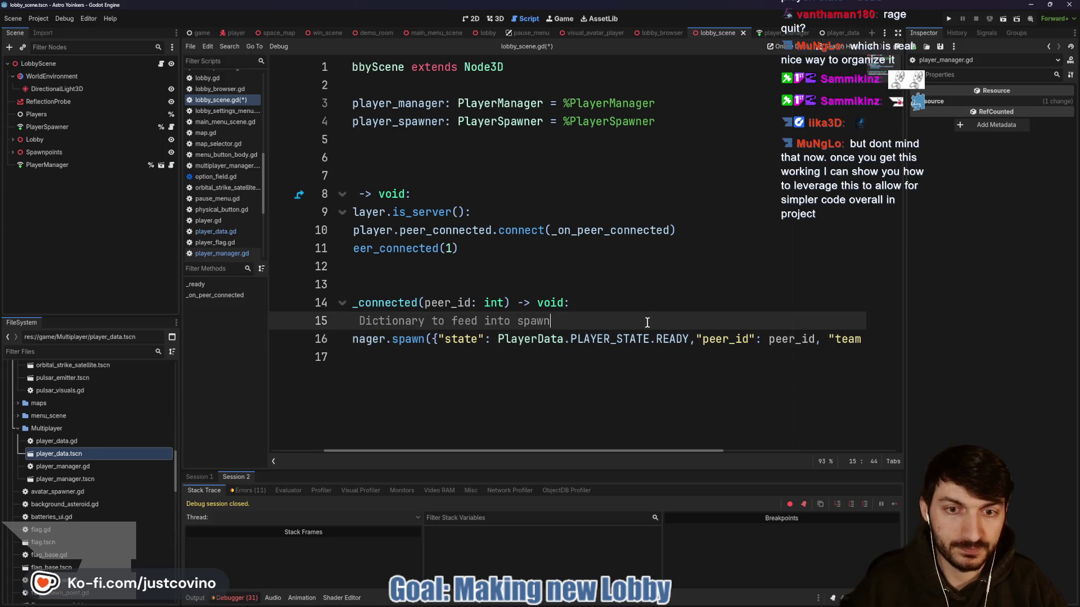
scroll(636, 316, left, 2)
scroll(636, 316, left, 1)
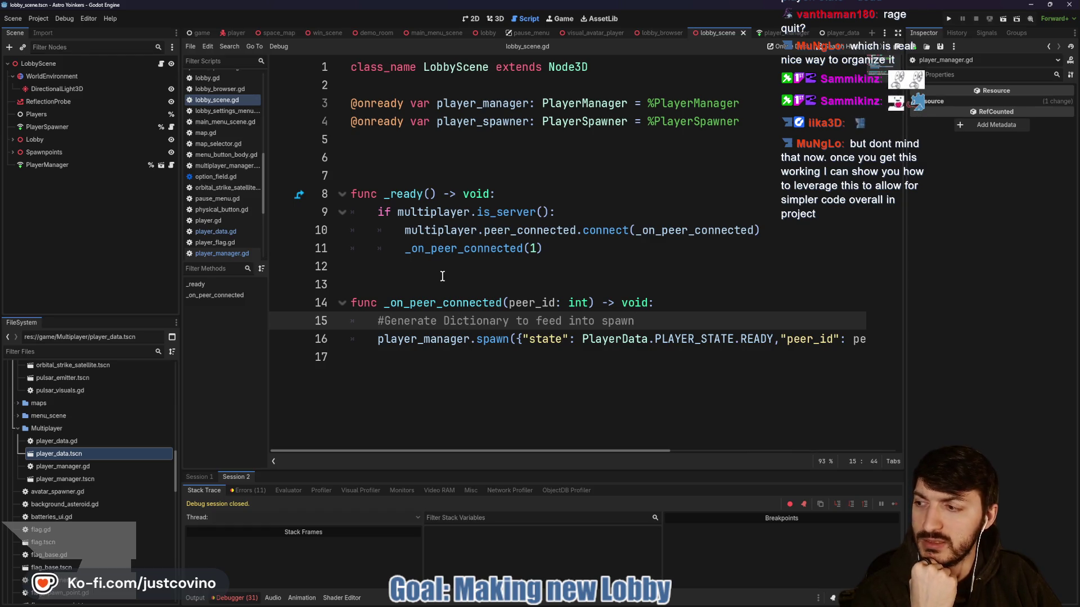
Look up the documentation for the spawn call on line 16.
click(418, 280)
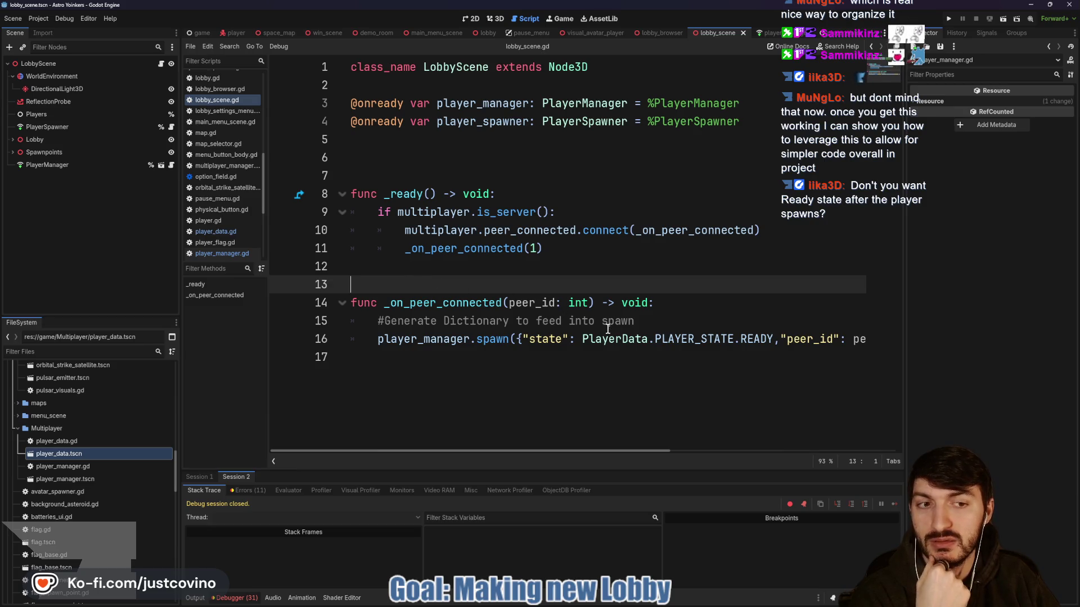
double_click(503, 339)
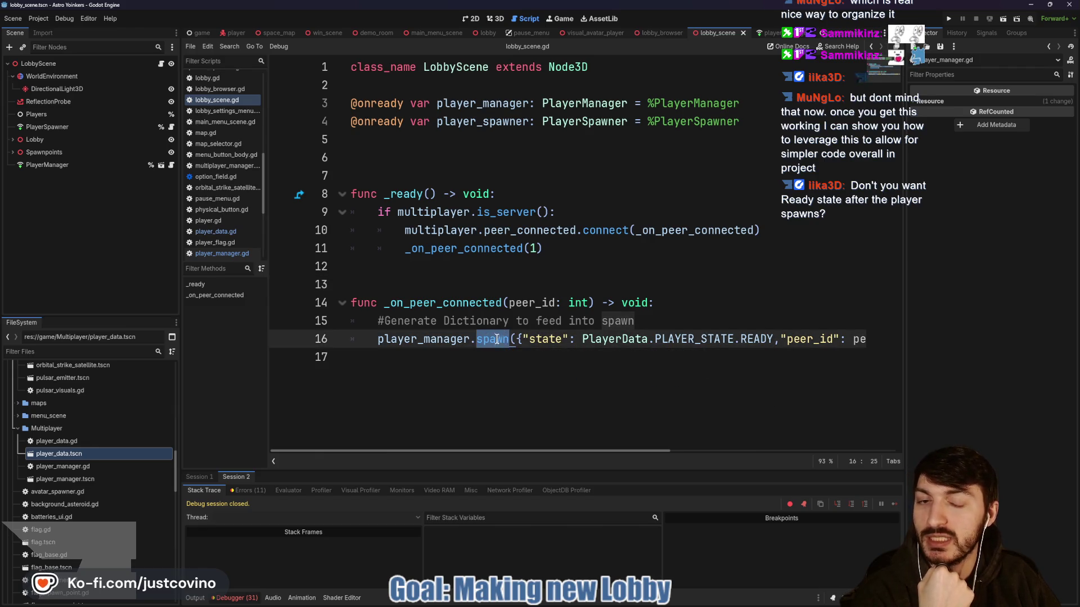
mouse_move(491, 338)
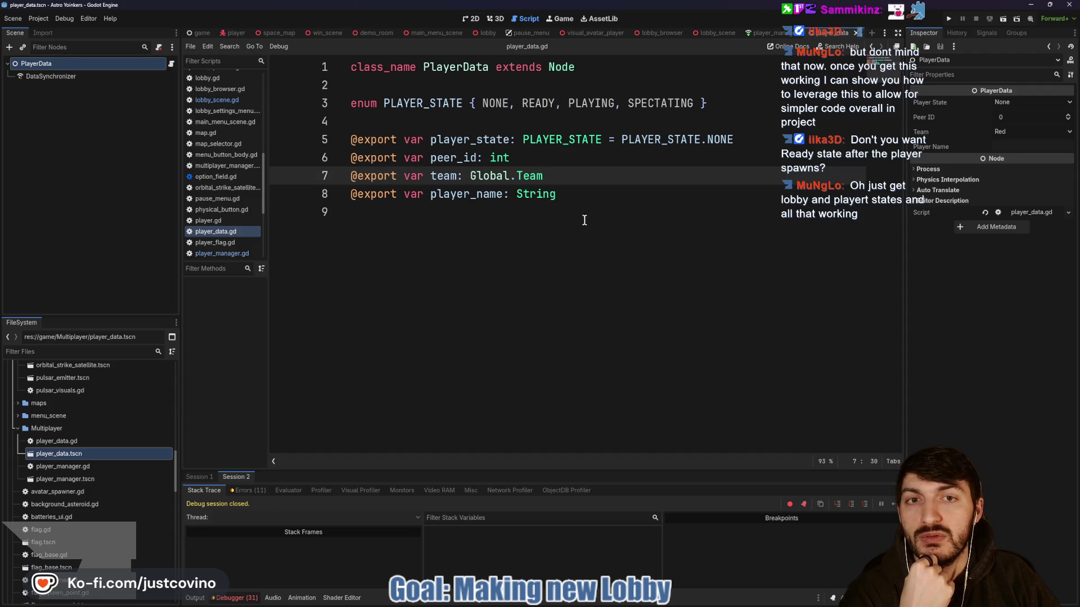
Add a function that sets player_state = PLAYER_STATE.READY in player_data.gd and save.
click(596, 217)
key(Return)
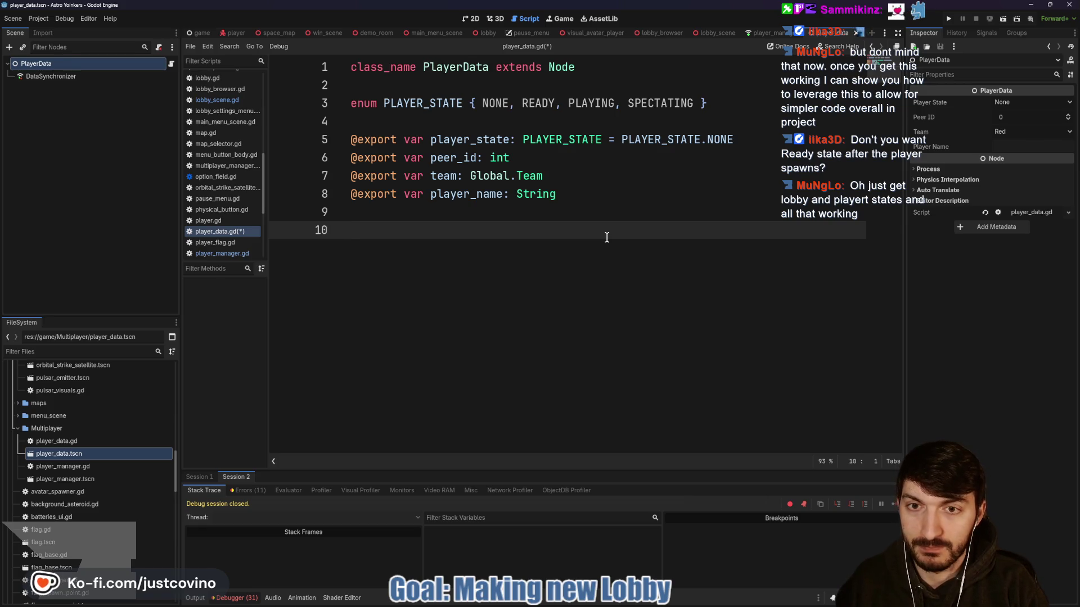
text(func _ent)
key(Return)
key(Return)
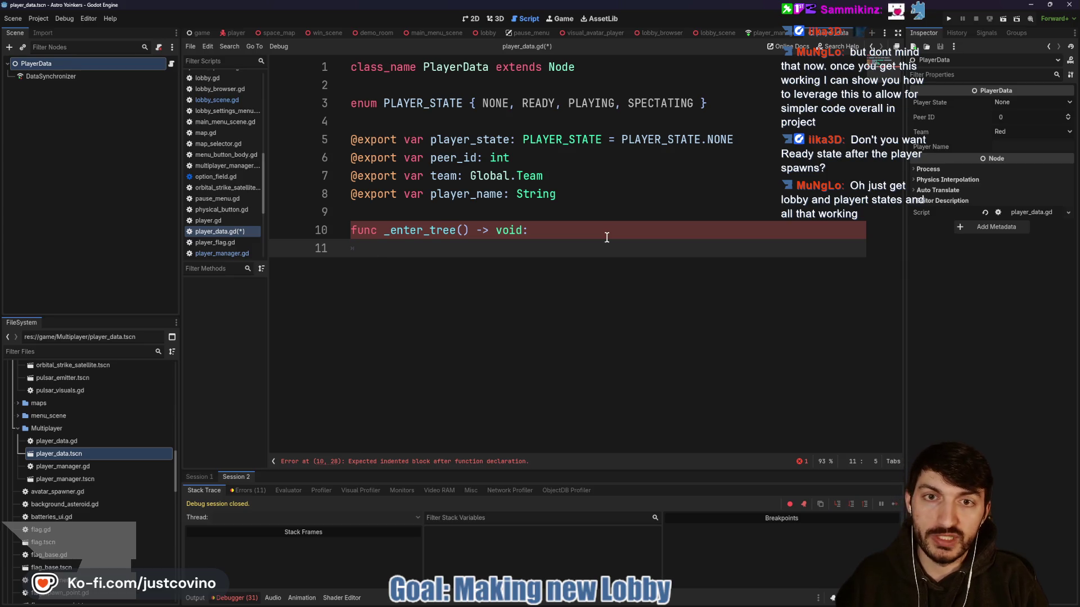
text(player_name)
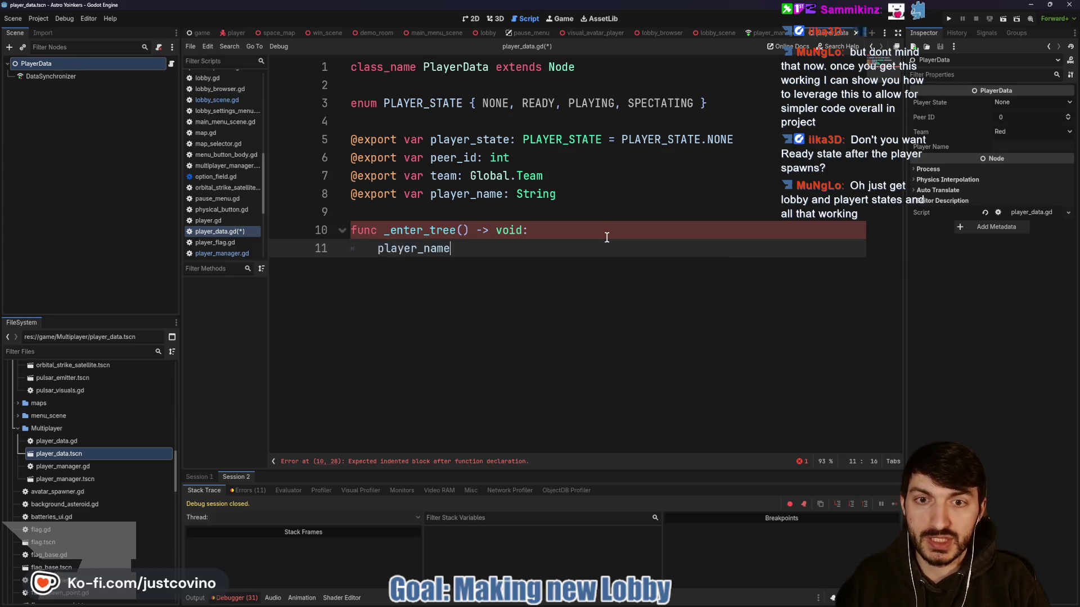
key(BackSpace)
key(BackSpace)
key(BackSpace)
text(state = )
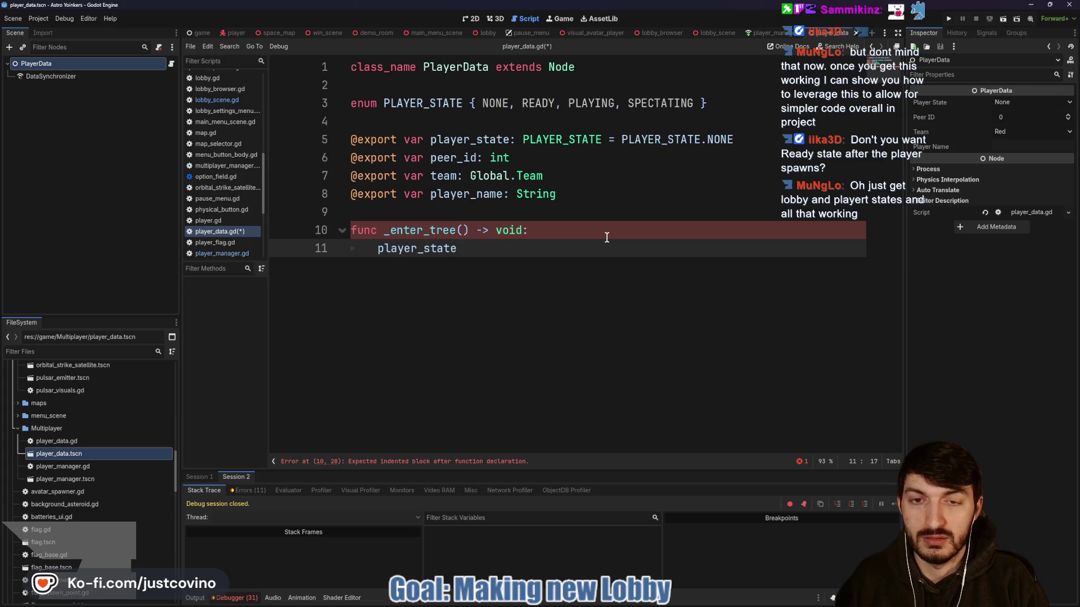
text(Playe)
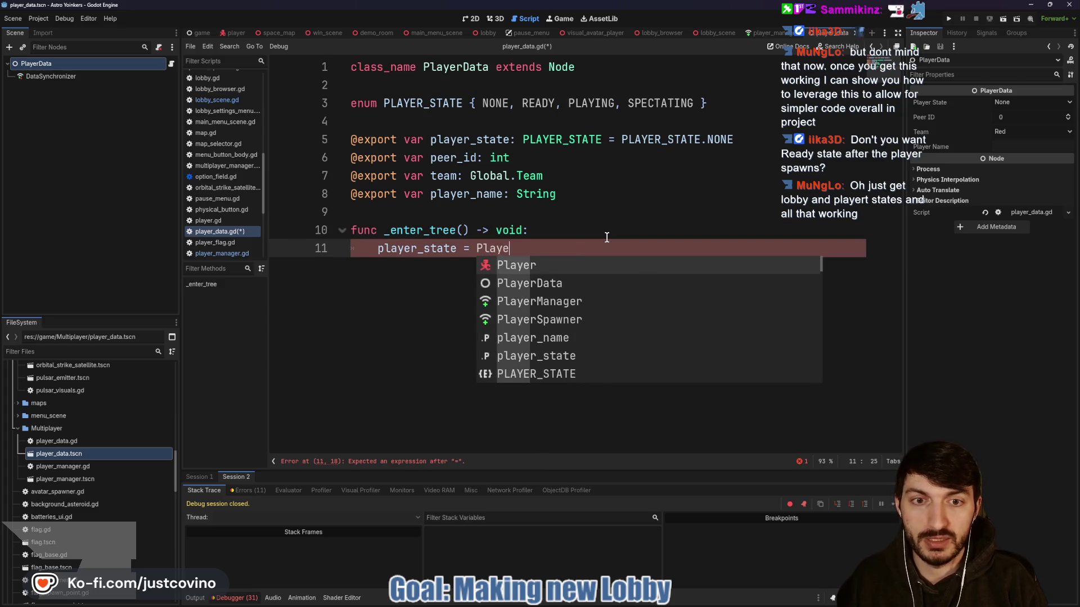
key(Down)
key(Down)
key(Down)
key(Return)
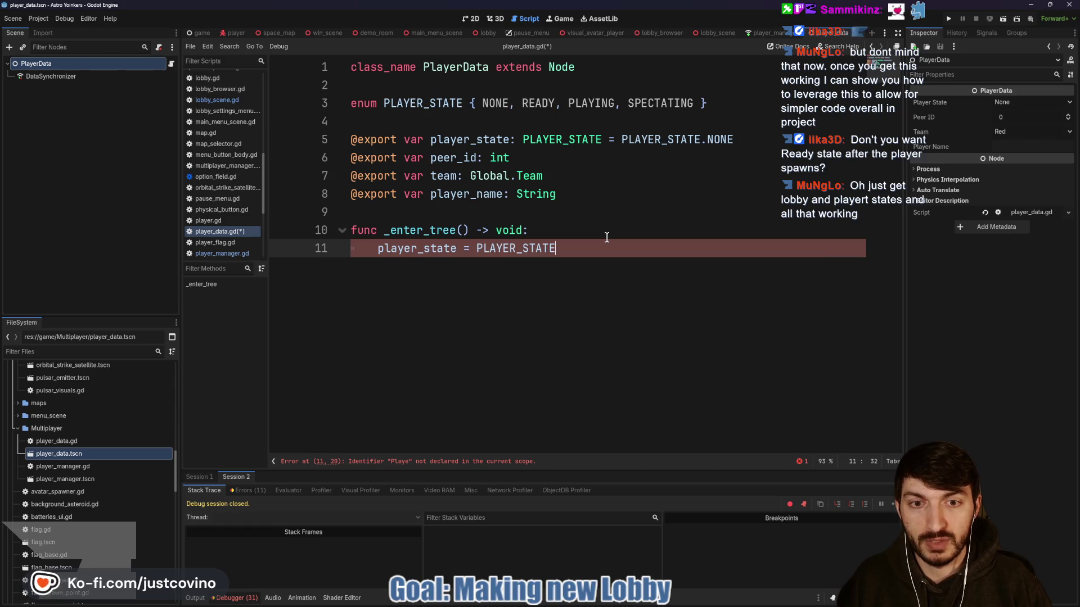
text(.R)
key(Return)
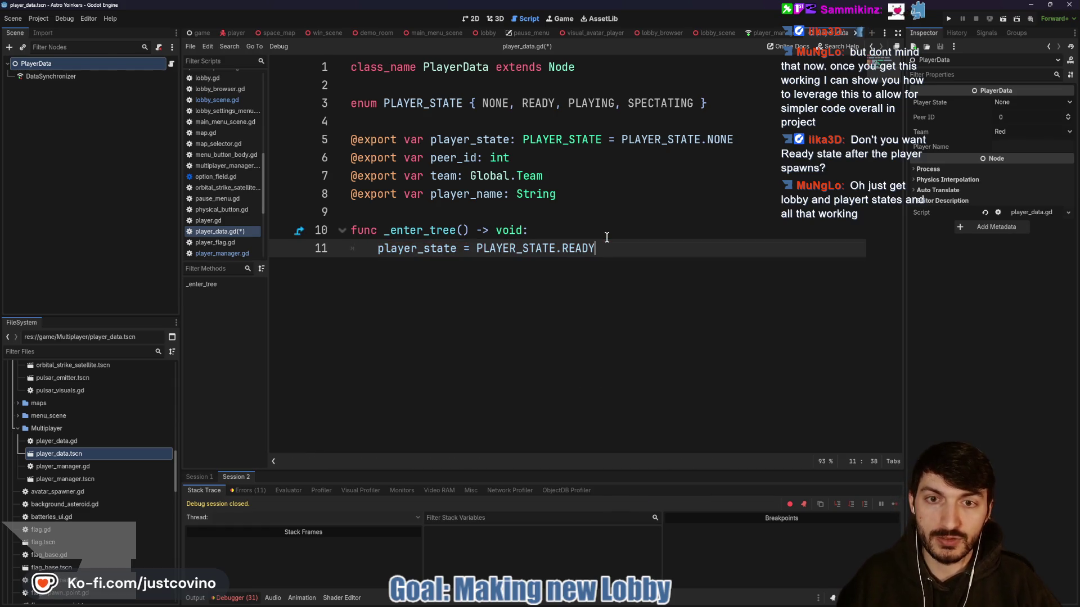
click(463, 206)
key(Return)
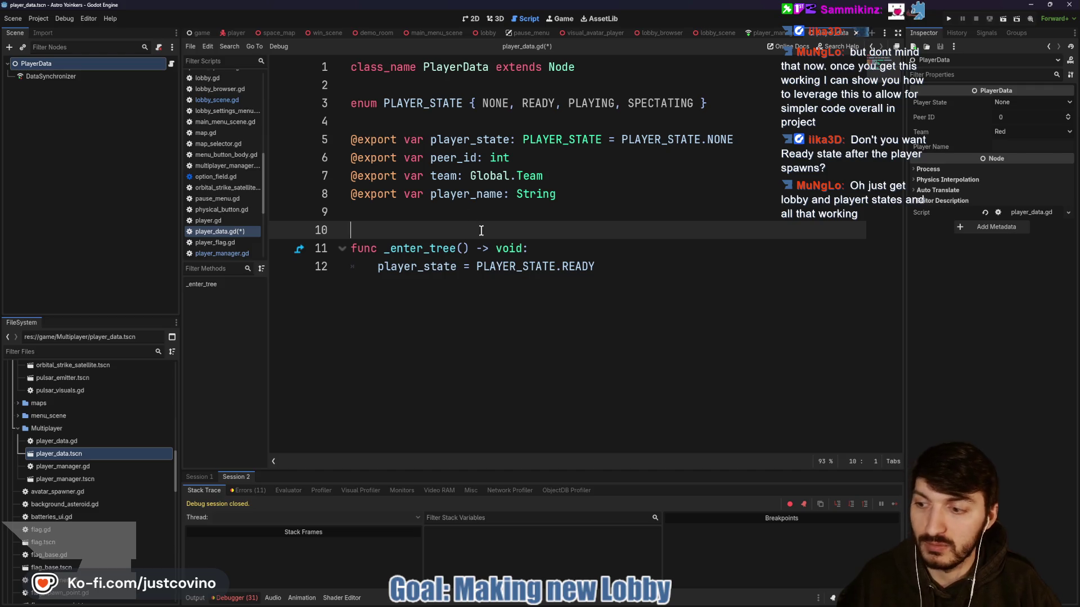
key(ctrl+s)
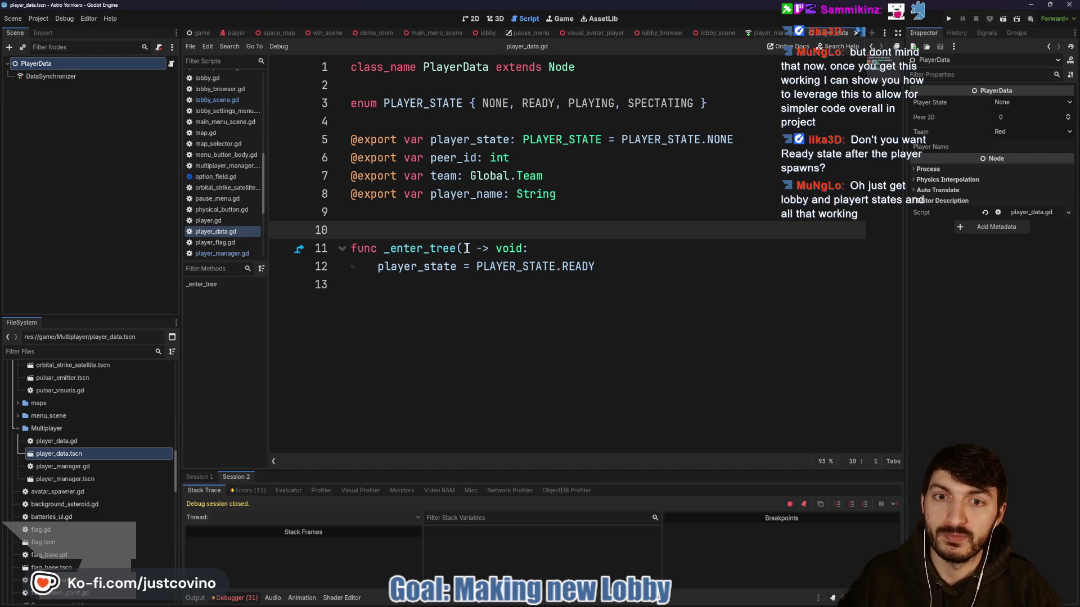
Rename the function from _enter_tree to _ready, fix its signature, and save the script.
drag(457, 248, 393, 248)
key(BackSpace)
text(r)
key(Return)
drag(592, 248, 495, 248)
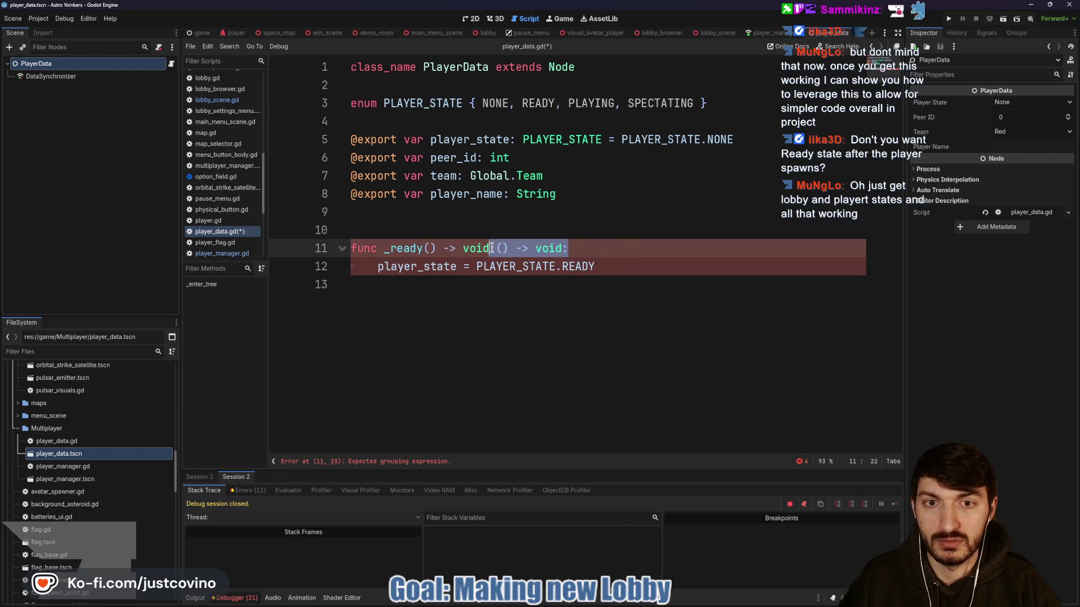
key(BackSpace)
click(456, 286)
key(ctrl+s)
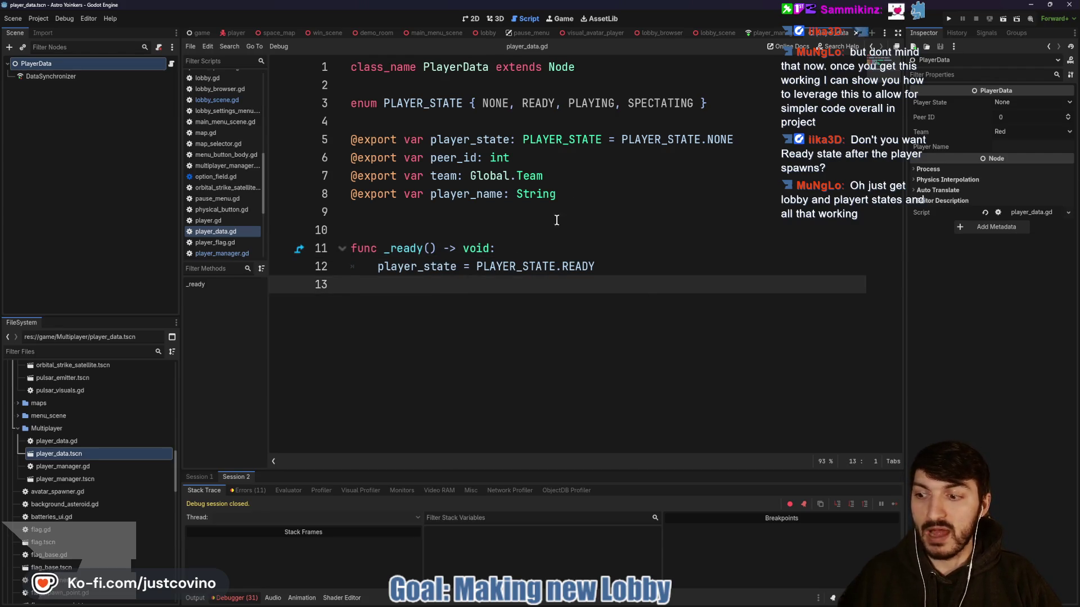
click(765, 33)
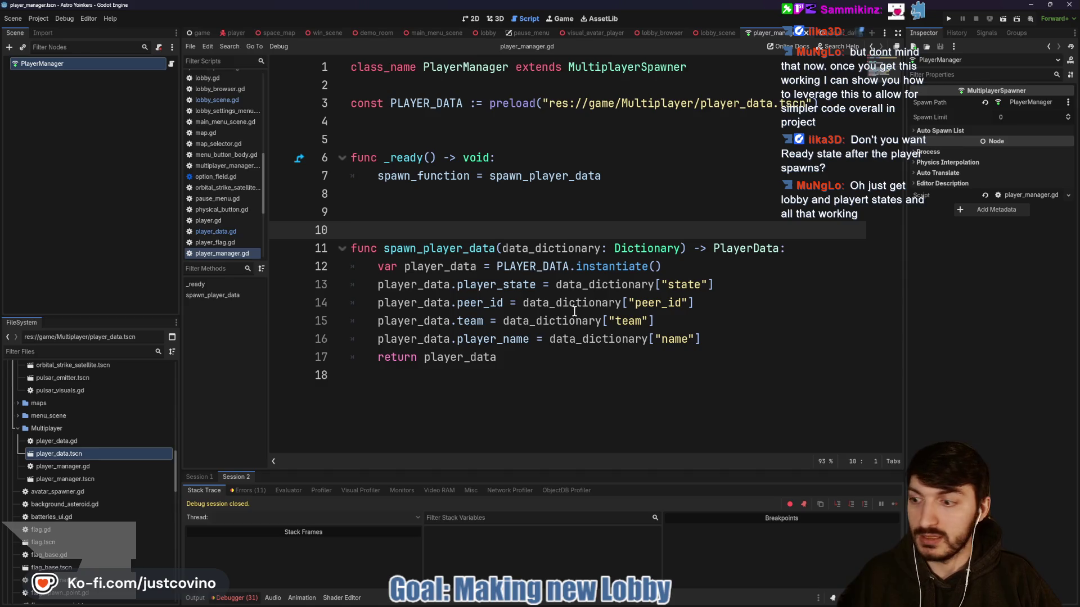
Replace READY with NONE in lobby_scene.gd's spawn call on line 16 and save.
click(704, 33)
drag(773, 339, 741, 339)
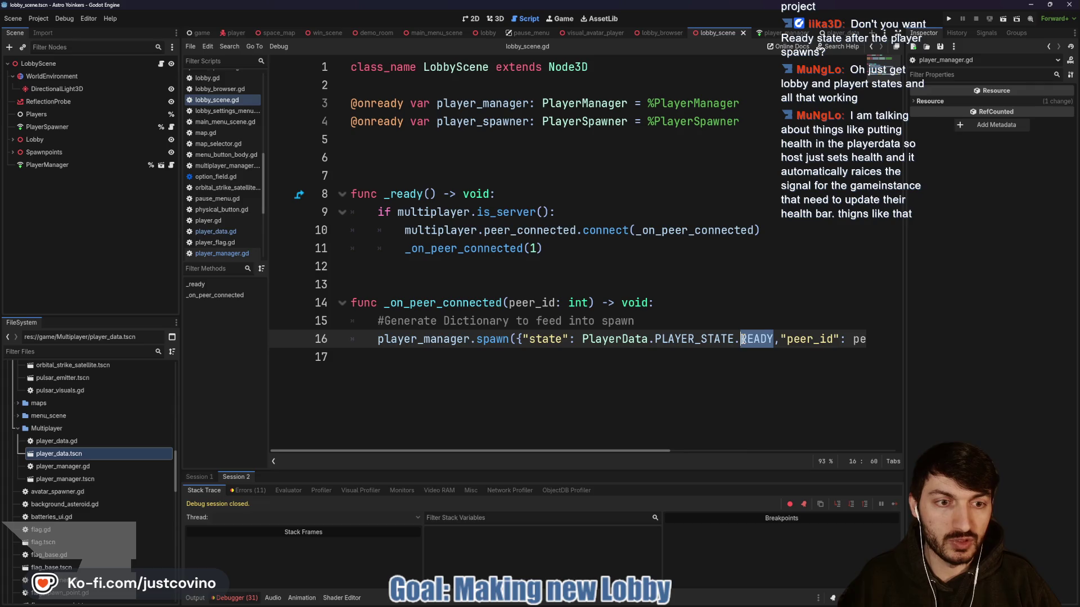
text(NONE)
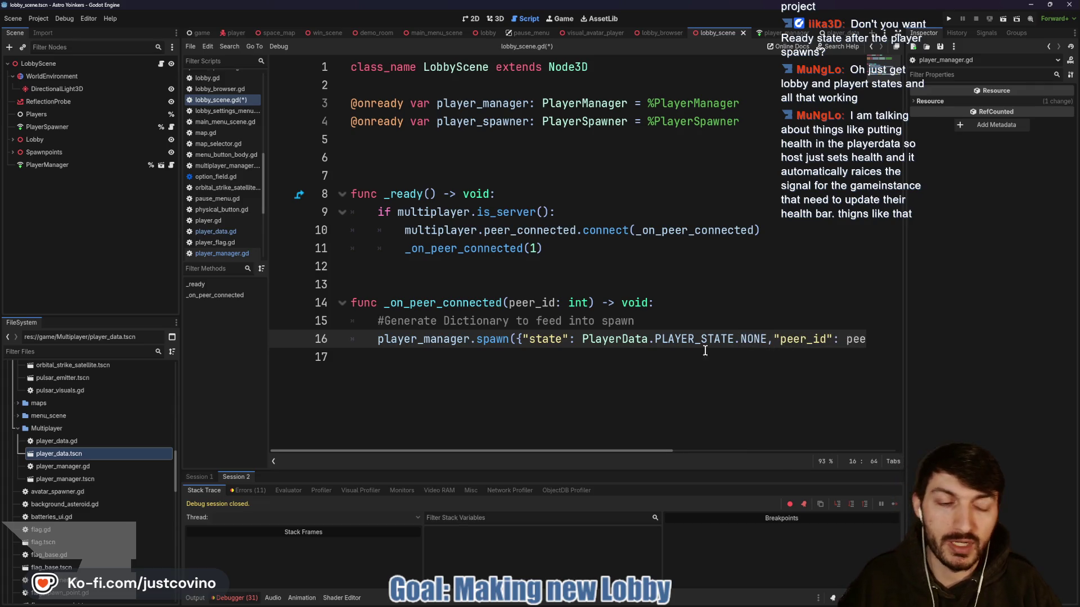
click(647, 360)
key(ctrl+s)
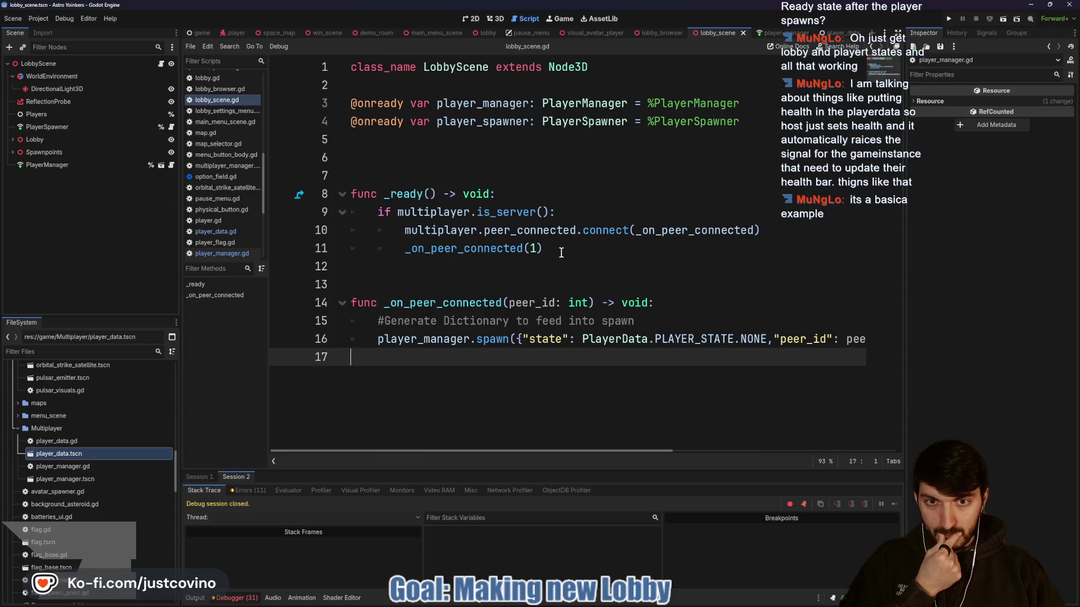
click(738, 248)
In _ready, add player_manager.spawned.connect(_on_player_manager_spawned).
click(786, 233)
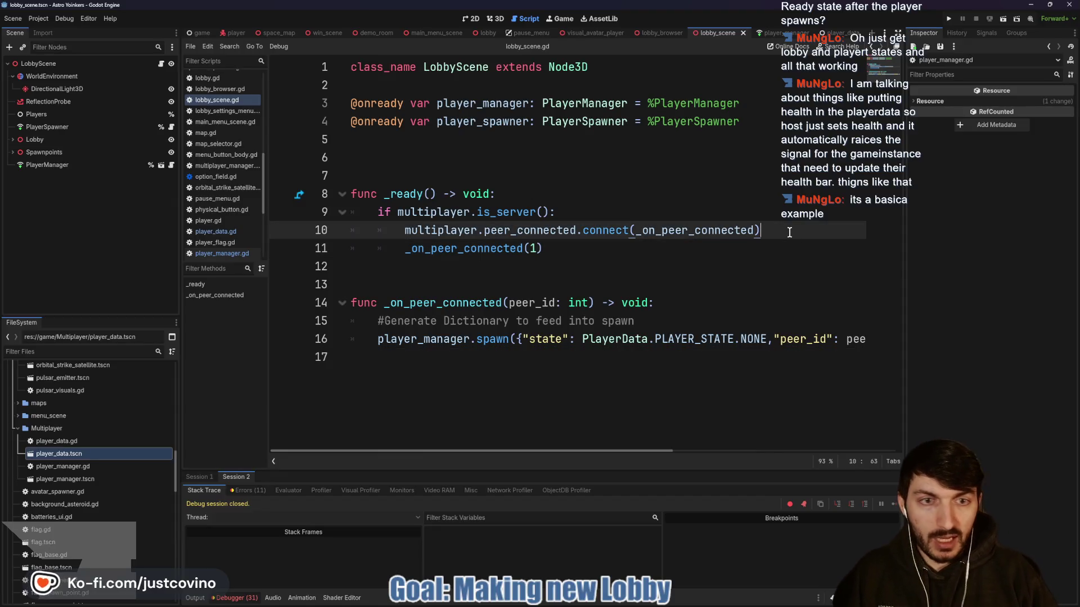
key(Return)
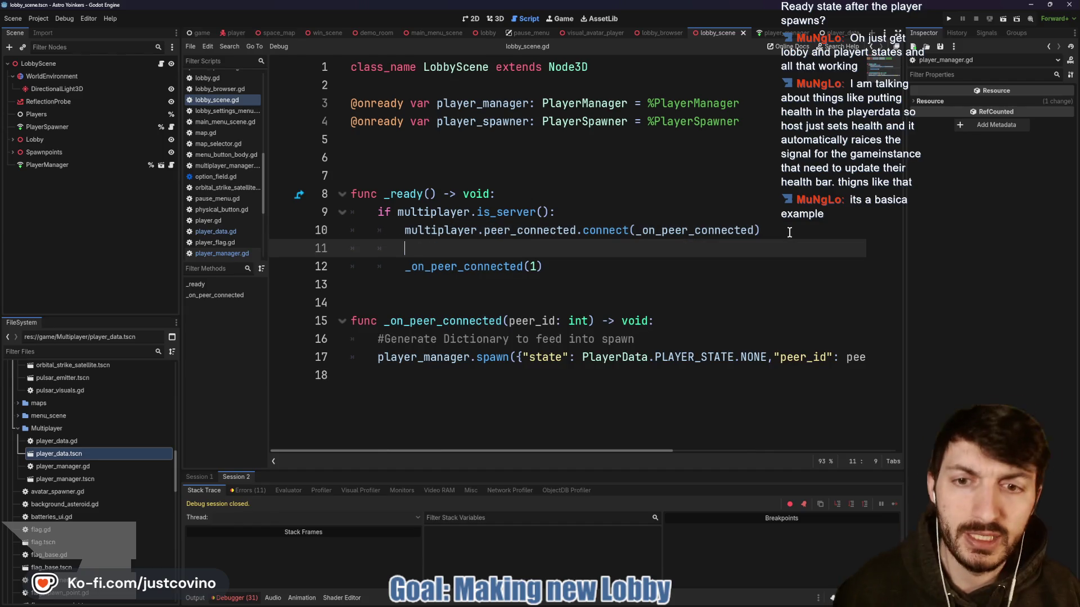
key(BackSpace)
key(BackSpace)
key(BackSpace)
text(player)
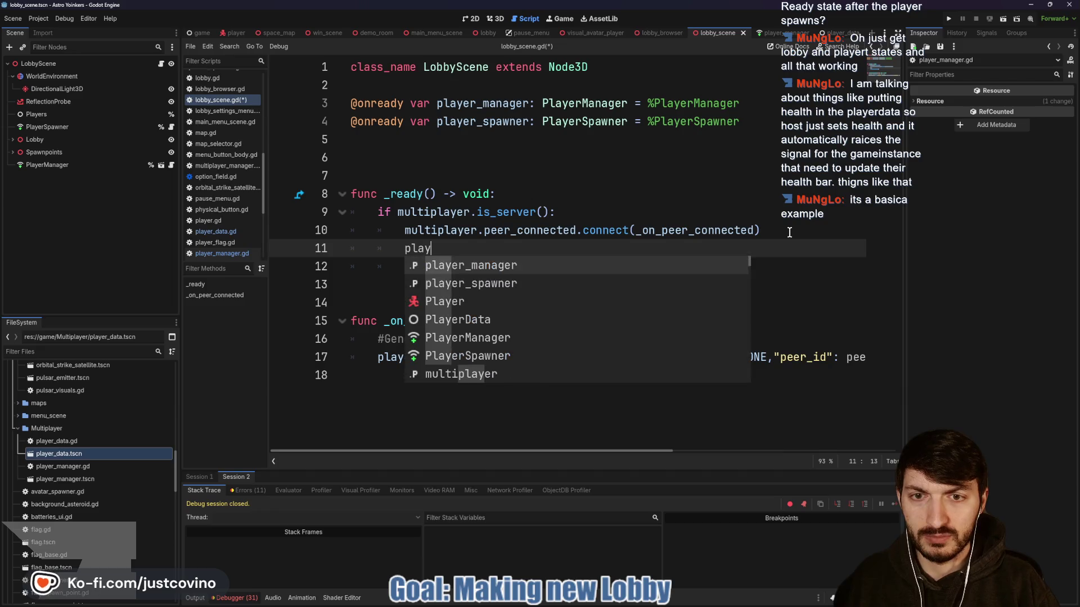
key(Return)
text(.spa)
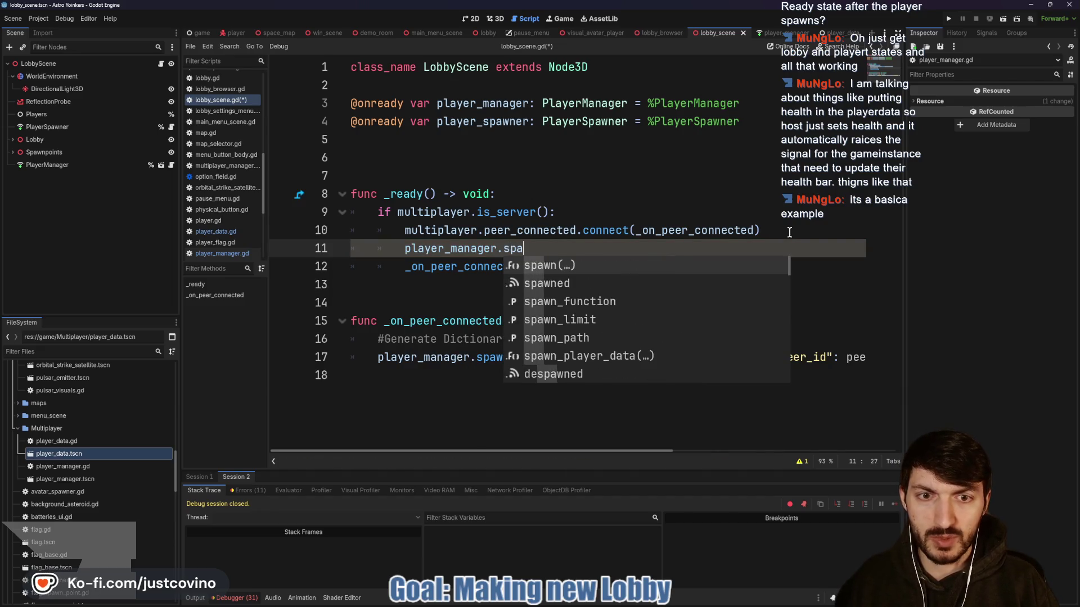
key(Down)
key(Return)
text(.co)
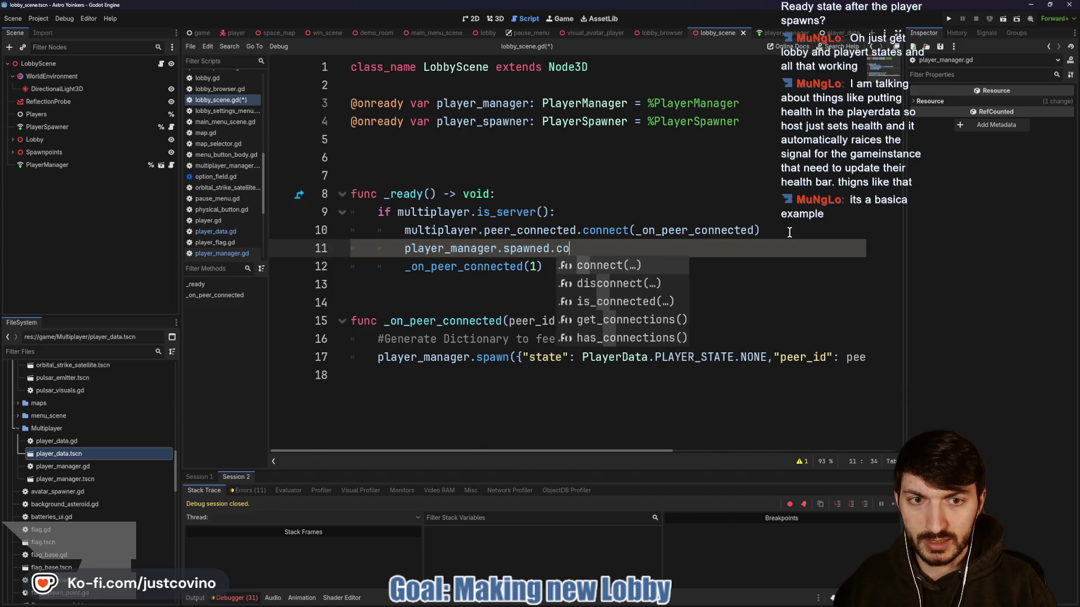
key(Return)
text(_on_)
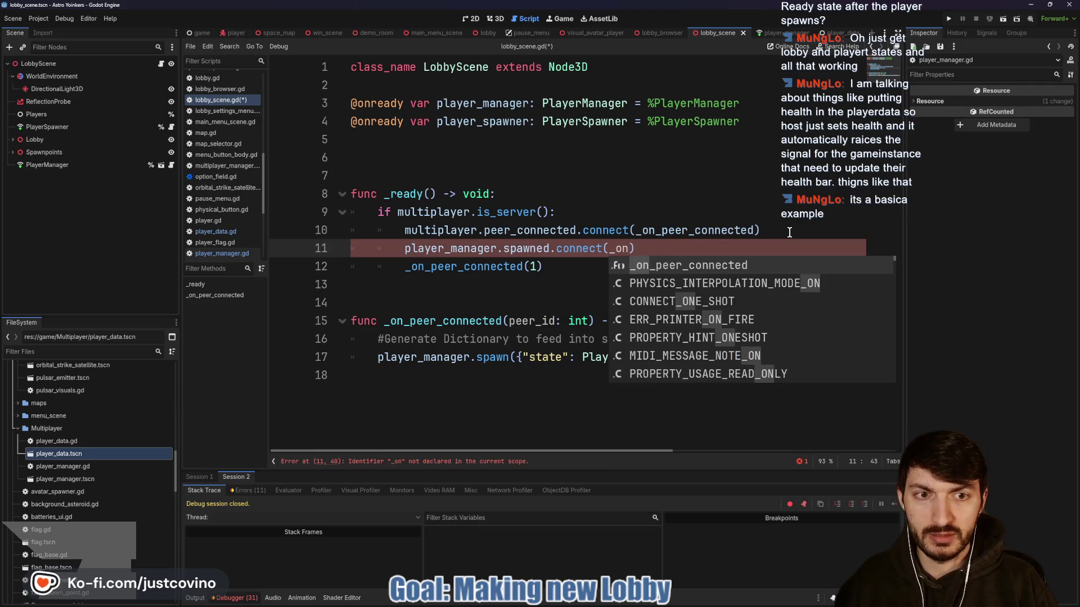
text(player_manager_)
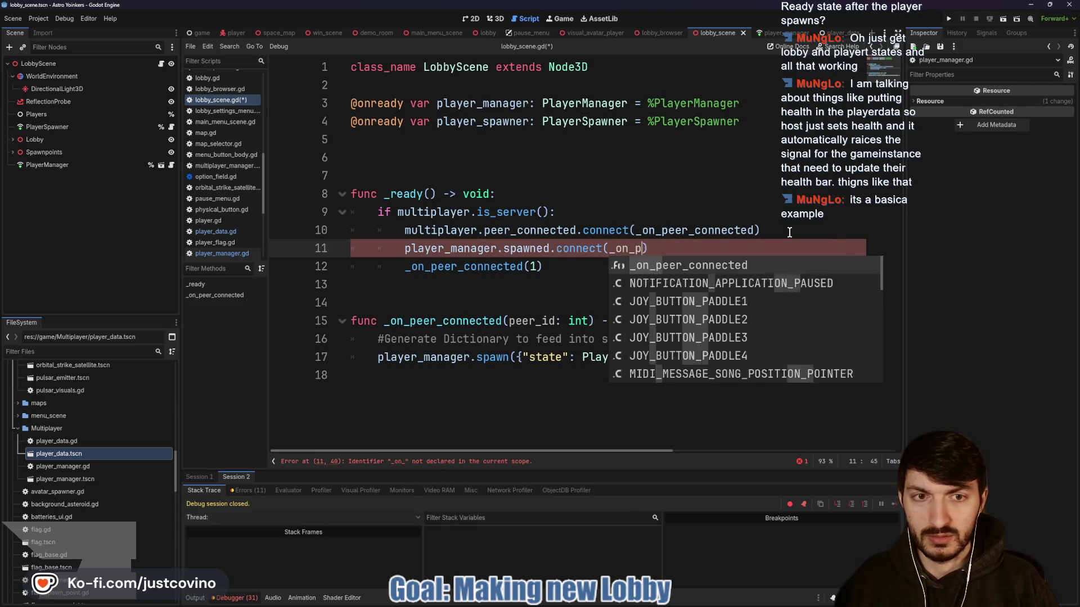
text(spawned)
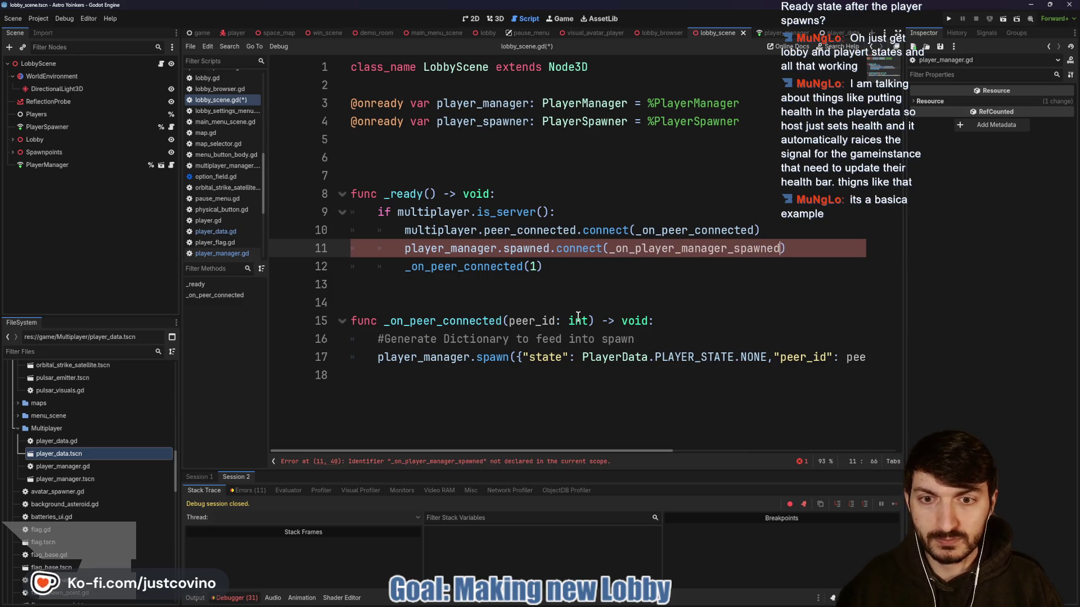
Write a _on_player_manager_spawned() -> void handler that calls player_spawner.spawn().
click(395, 400)
key(Return)
text(func _on_player_)
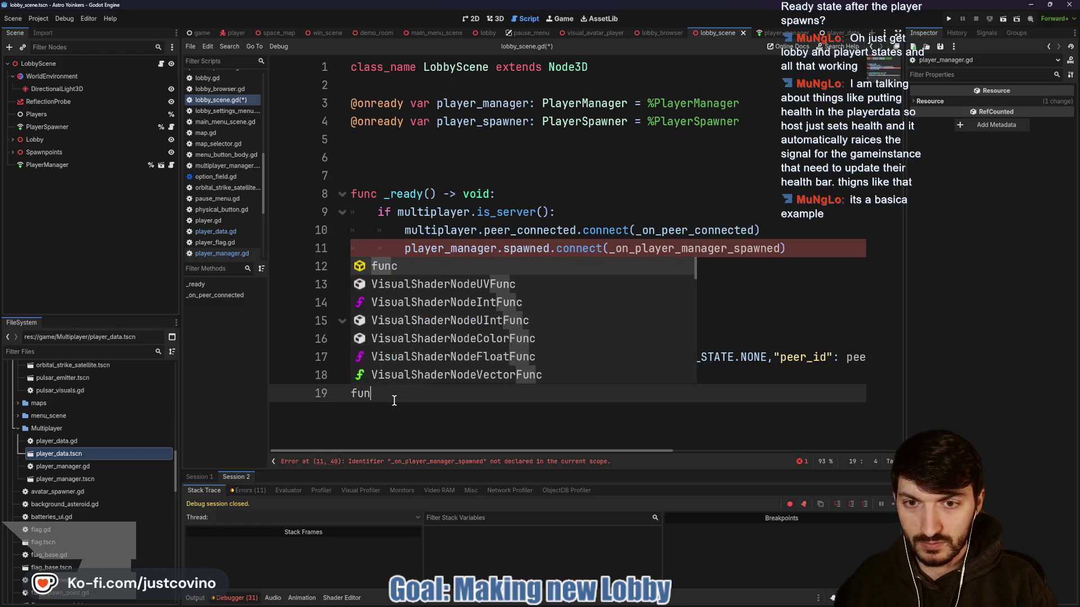
text(manager_spawned() -> void:)
key(Return)
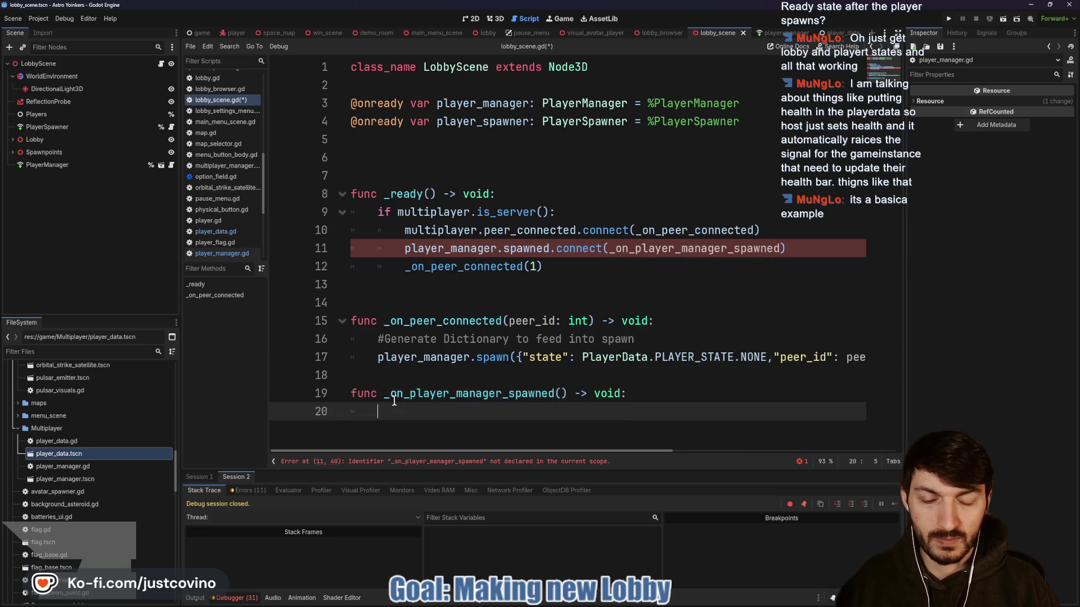
click(381, 371)
key(Return)
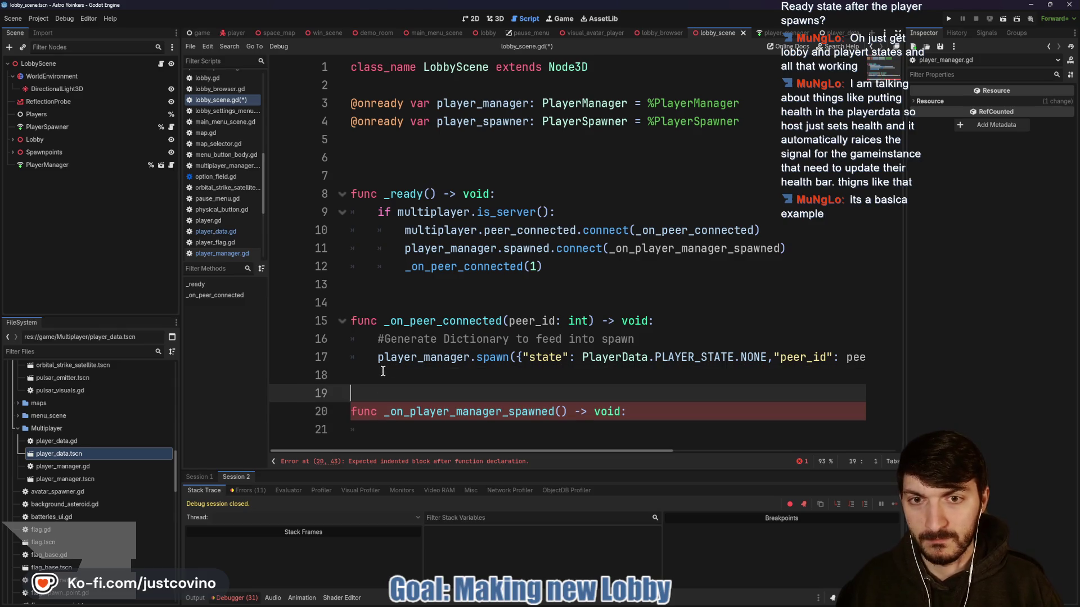
click(433, 432)
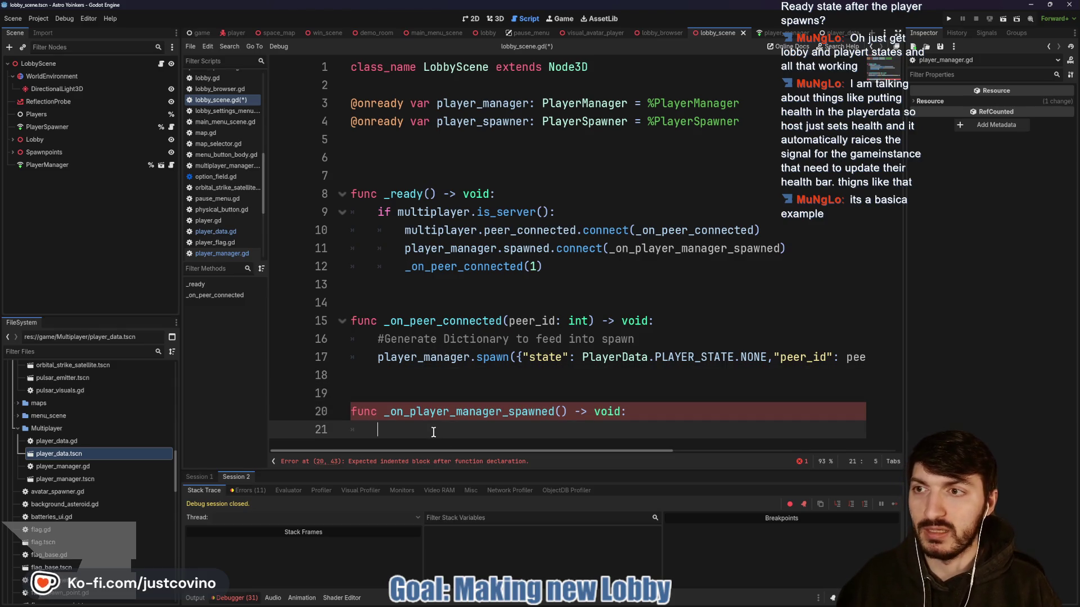
text(play)
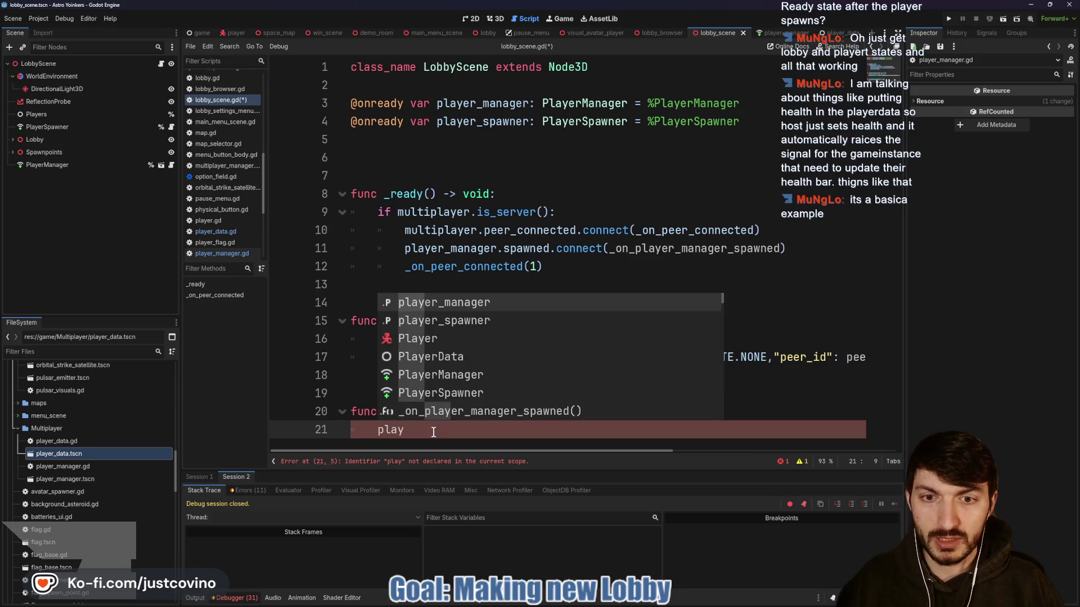
key(Down)
key(Return)
text(.sp)
key(Return)
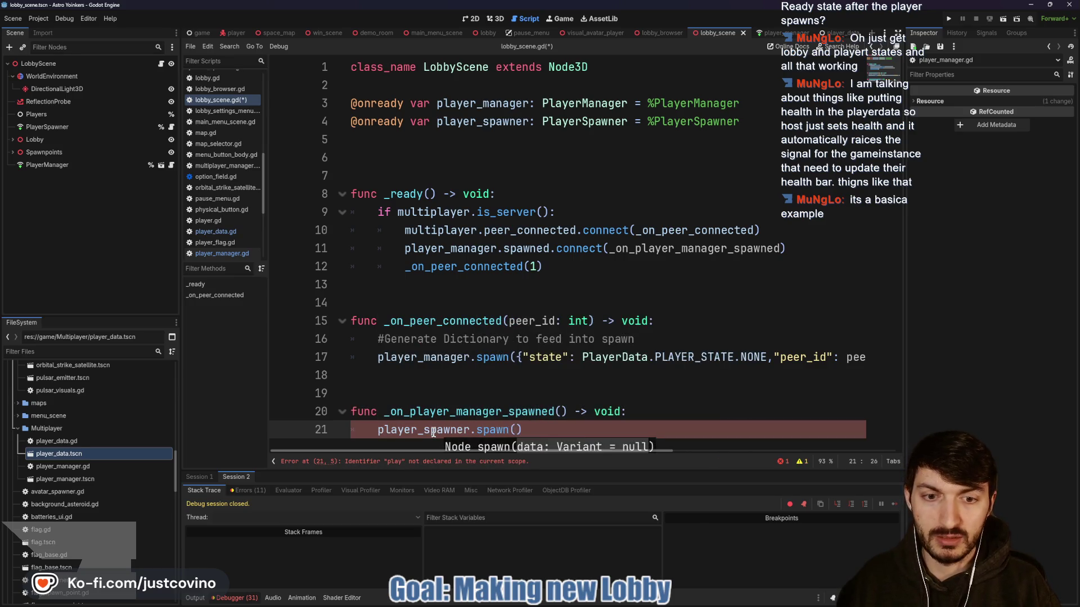
click(538, 393)
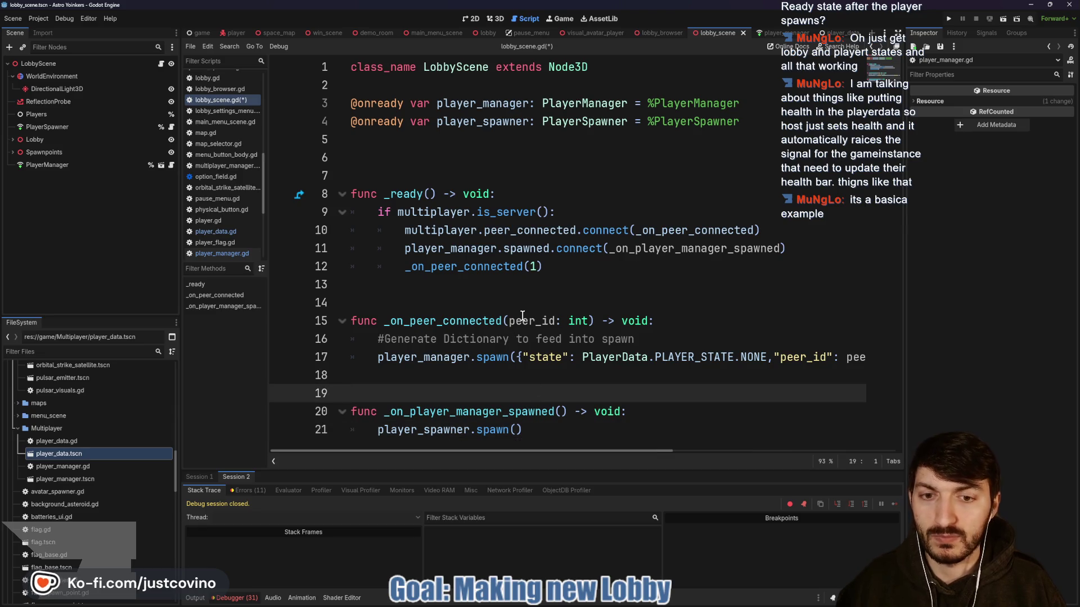
click(171, 126)
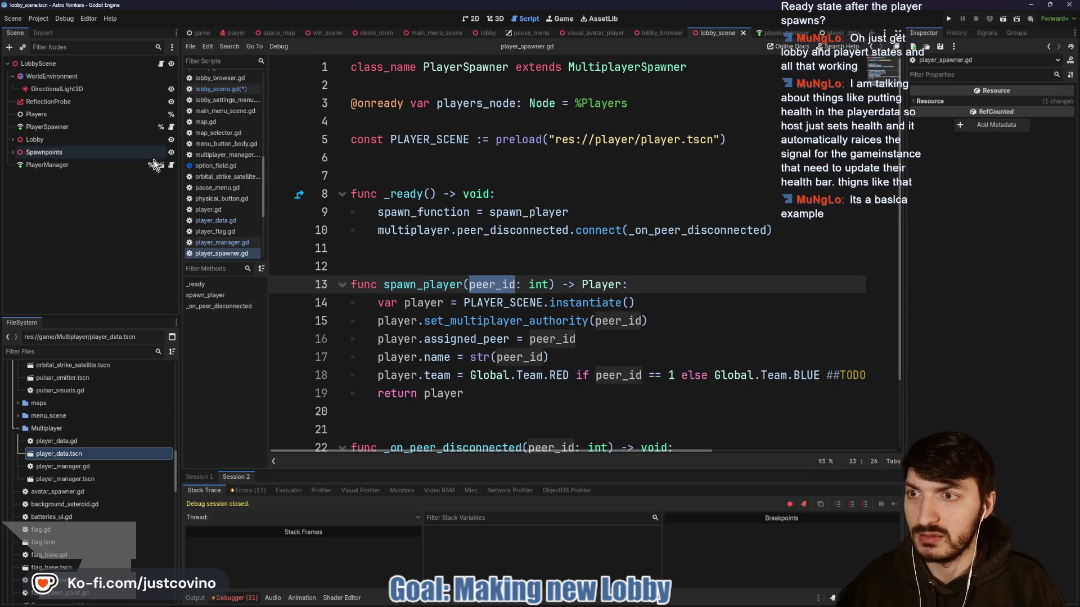
Check player_manager.gd and the spawned.connect docs in lobby_scene.gd, then open player_data.gd.
click(170, 164)
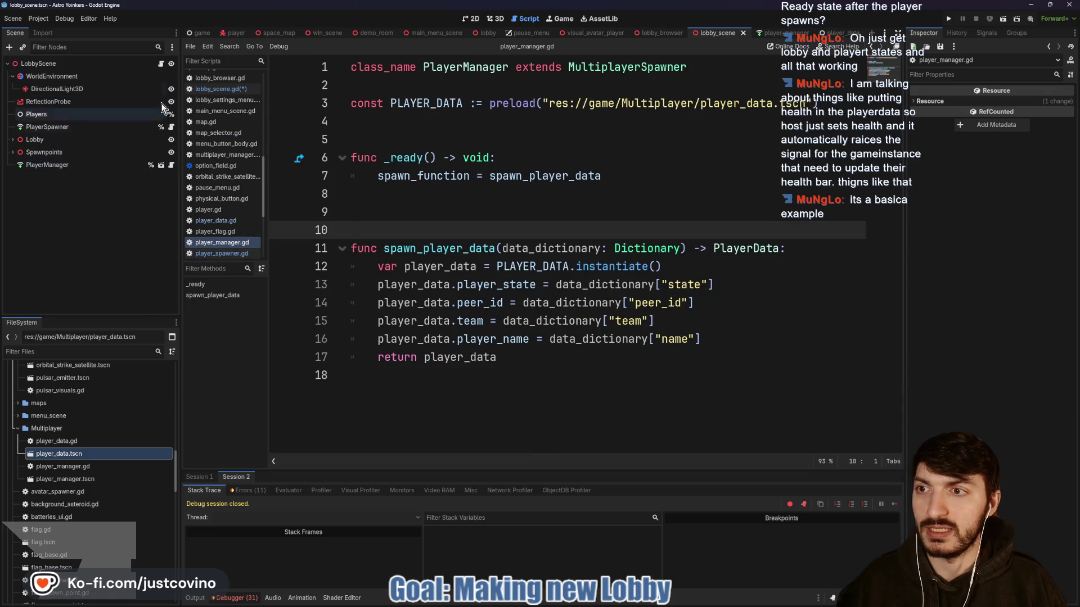
click(161, 63)
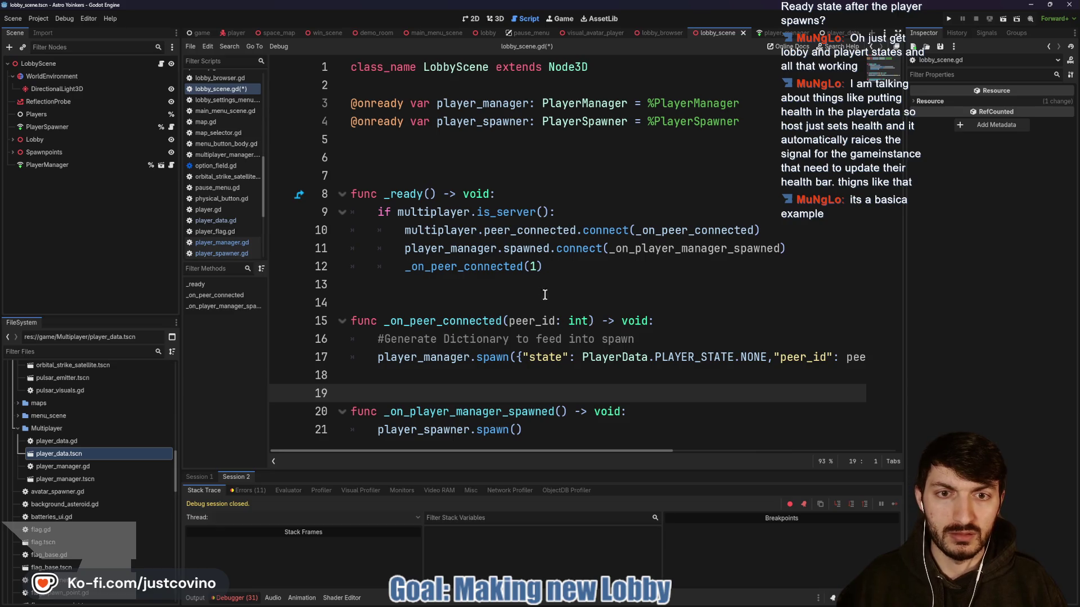
mouse_move(525, 249)
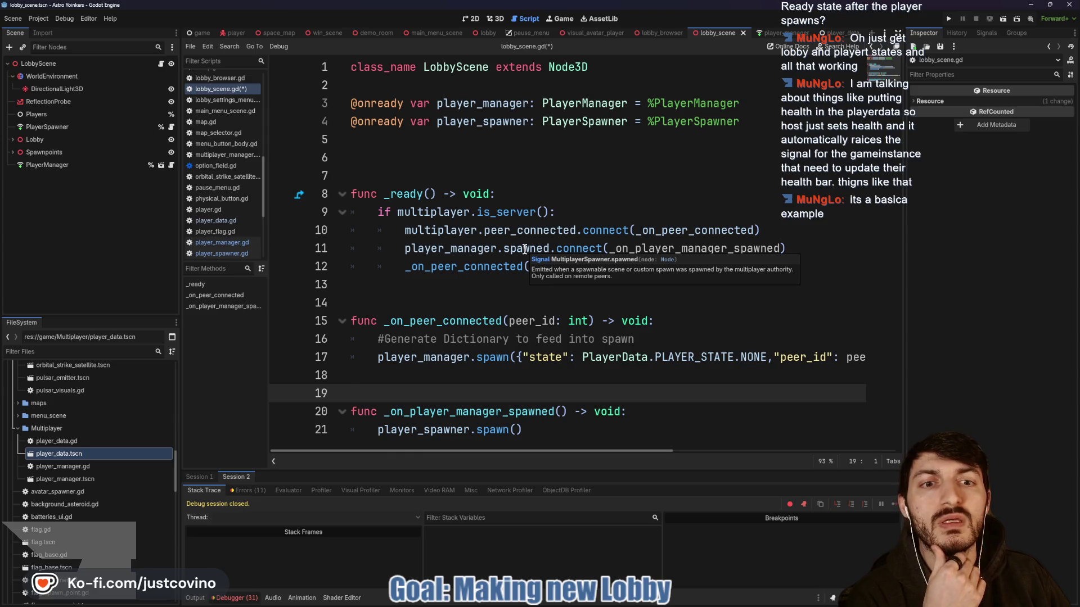
click(560, 411)
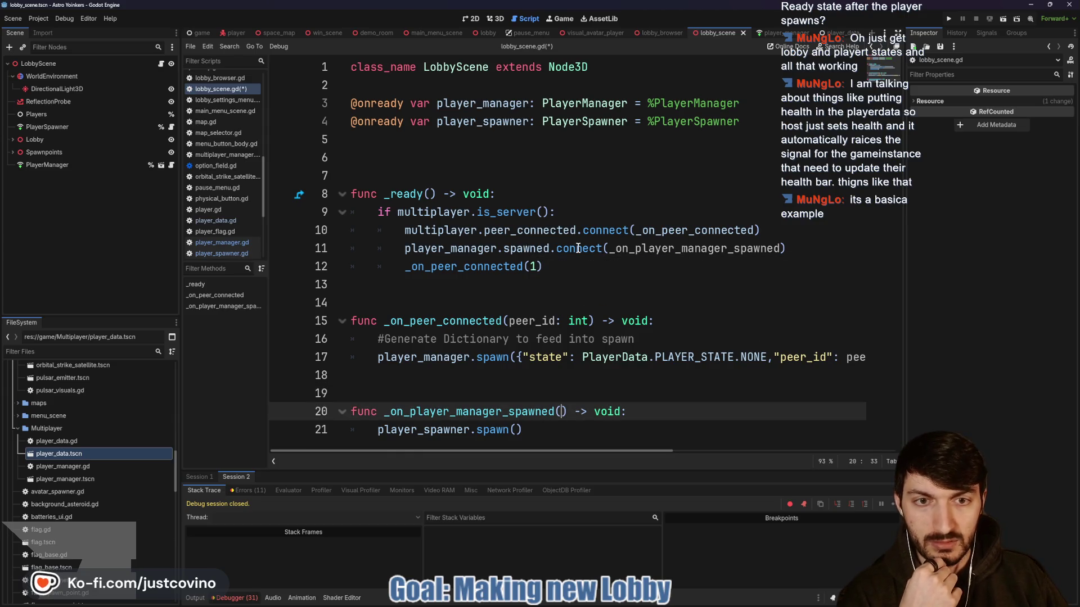
mouse_move(578, 248)
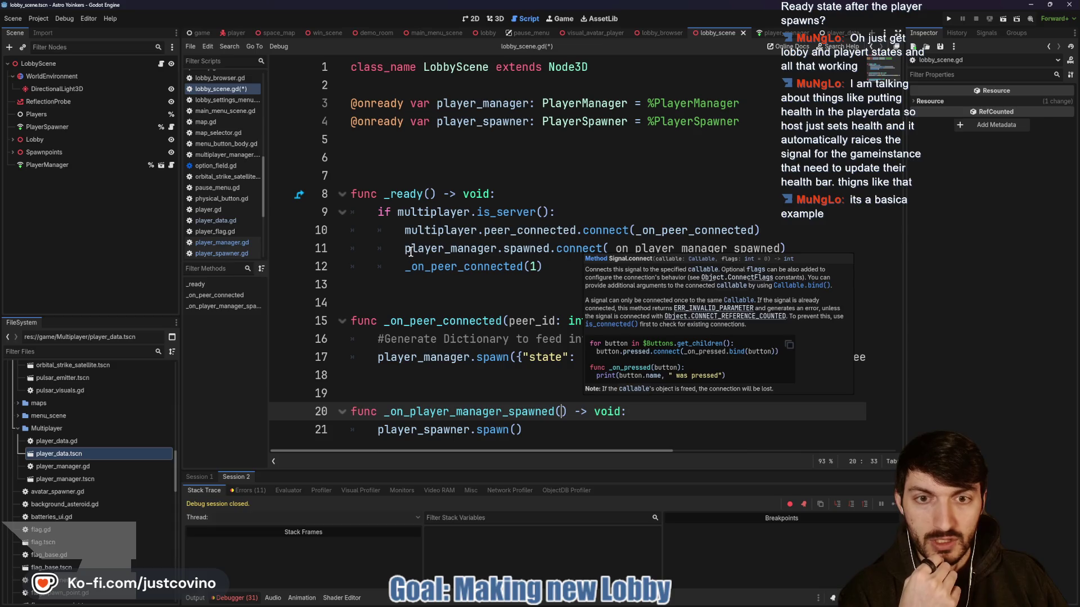
click(834, 32)
click(576, 251)
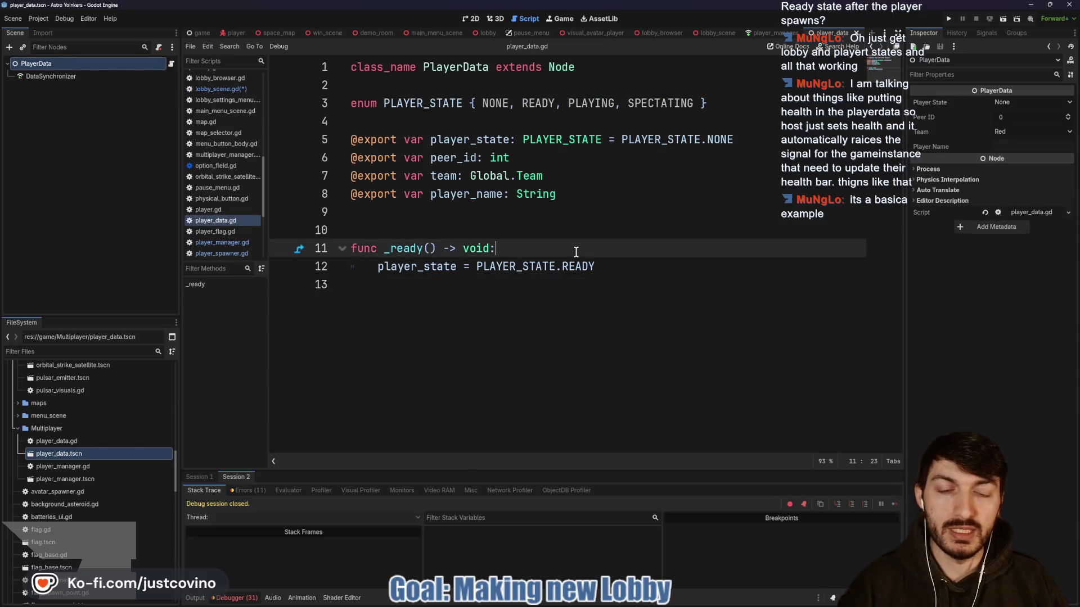
Add name = str(peer_id) inside _ready, save, then delete that line again.
key(Return)
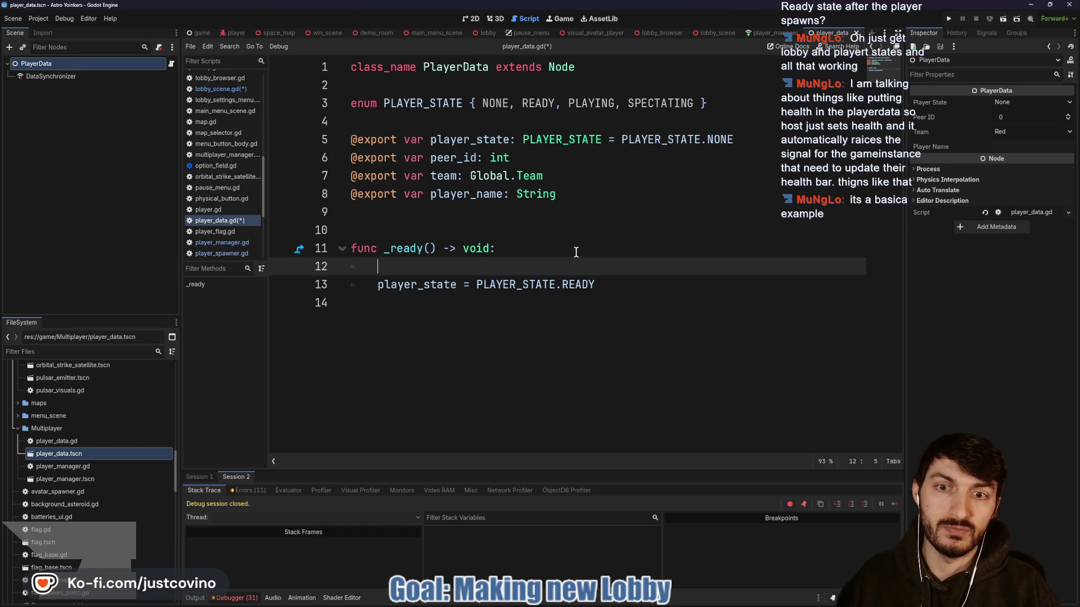
text(ode)
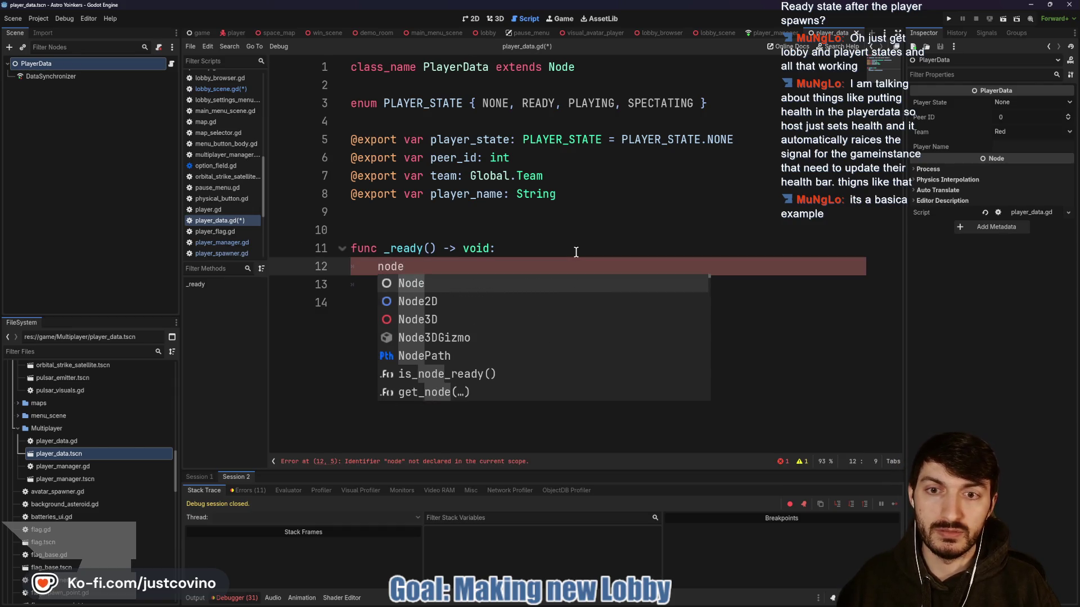
key(BackSpace)
key(BackSpace)
key(BackSpace)
text(name = )
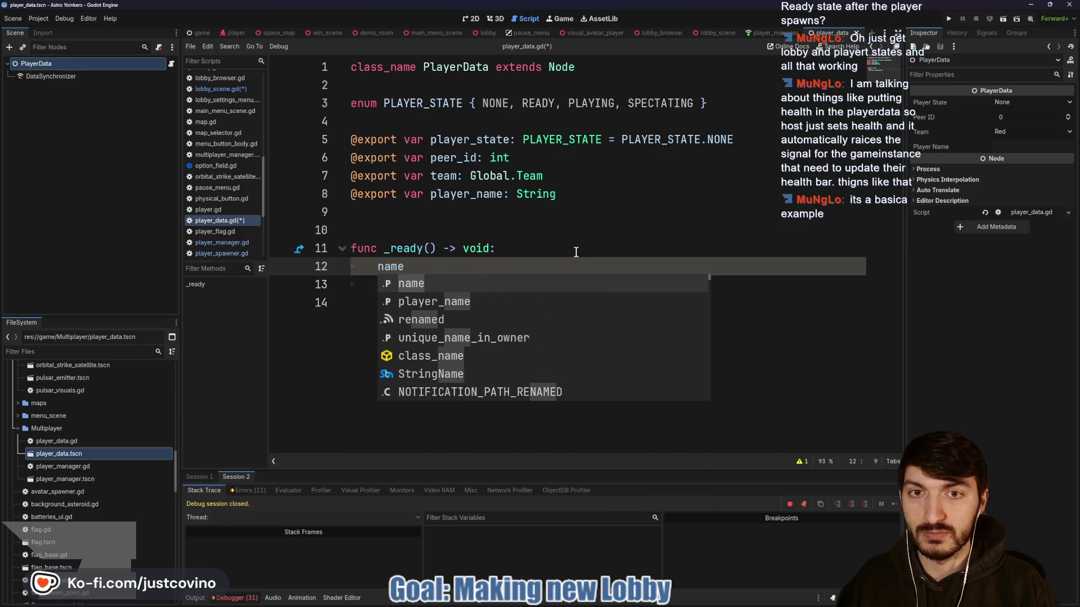
text(str(p)
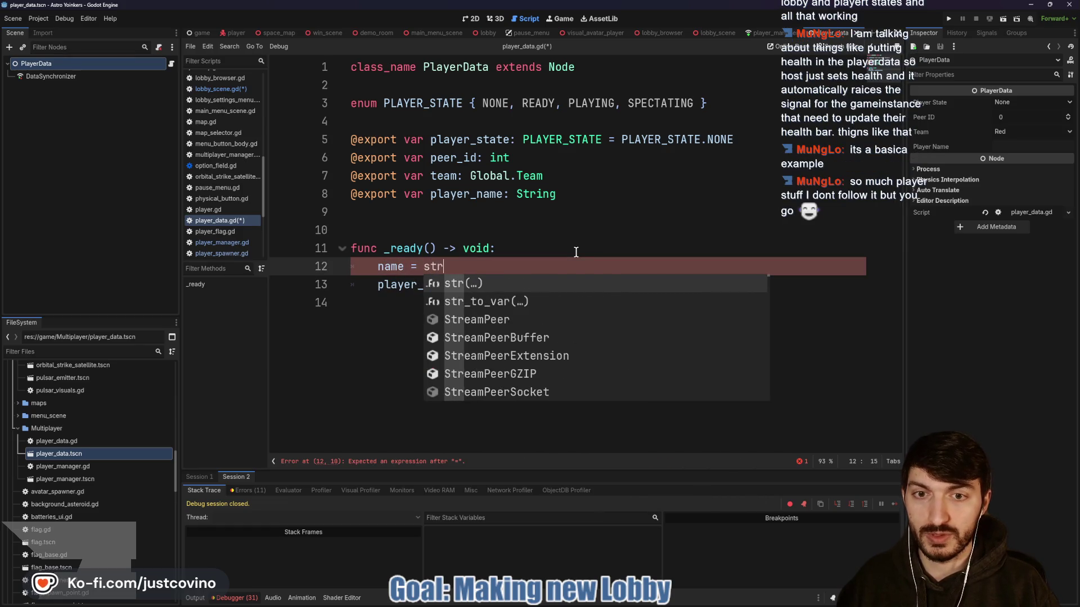
text(eer)
key(Return)
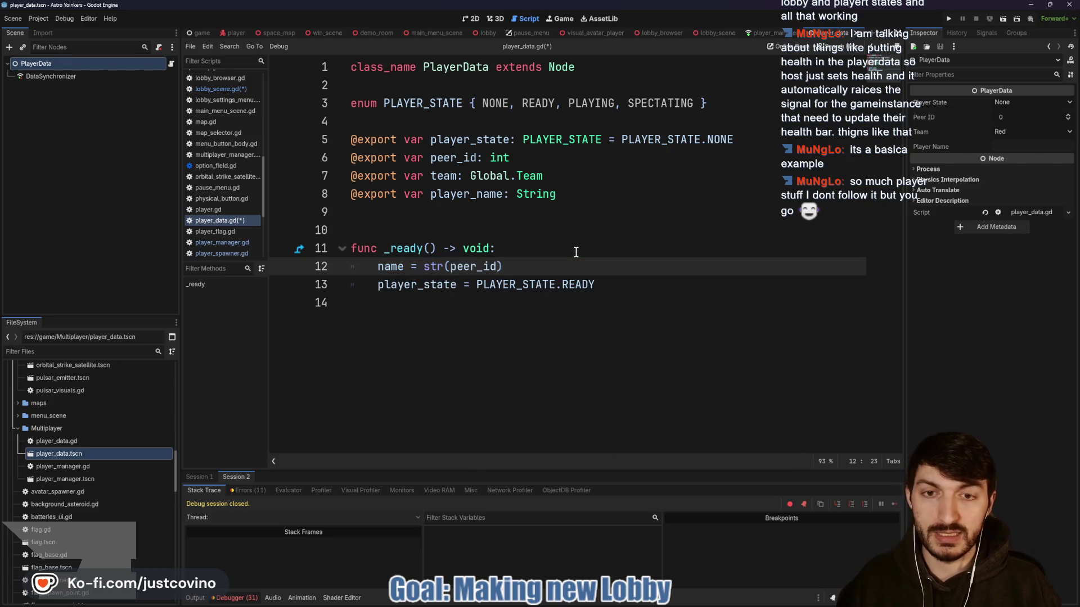
key(ctrl+s)
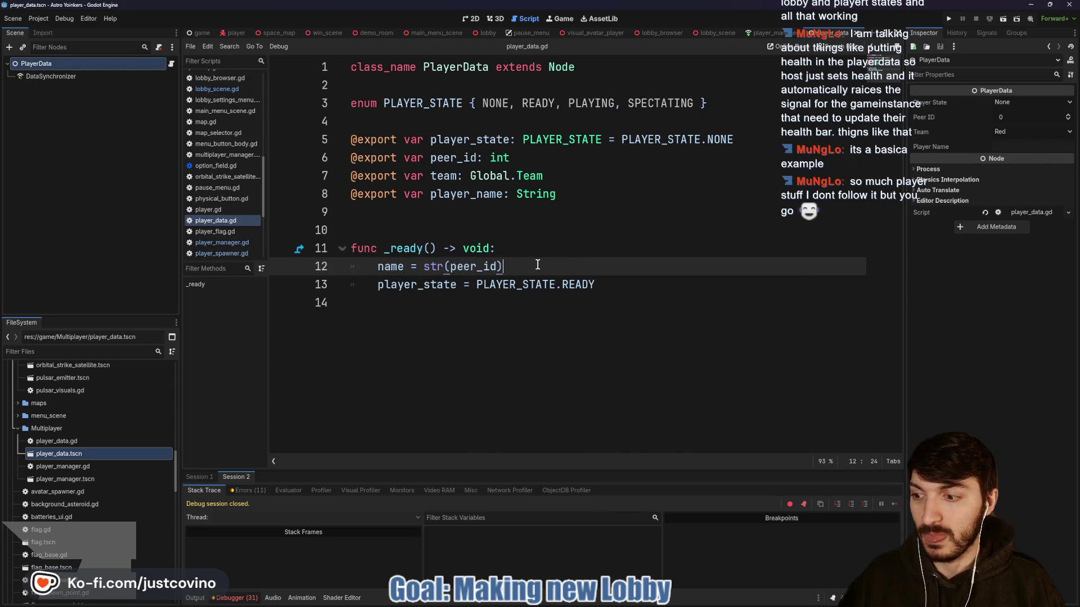
drag(537, 265, 354, 269)
key(Delete)
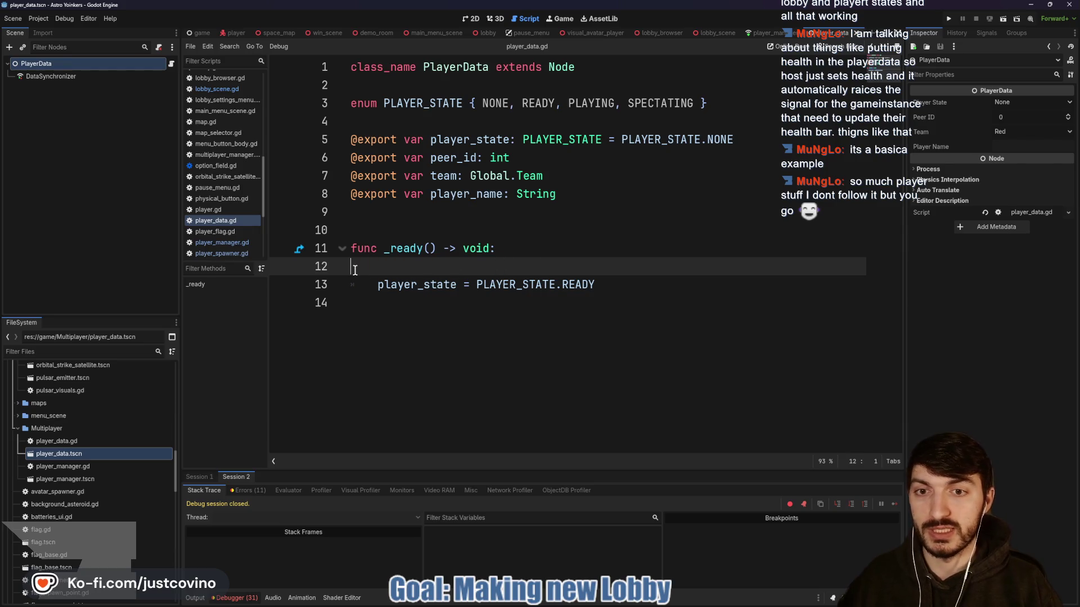
key(Delete)
Create an _enter_tree() -> void function whose body sets name = str(peer_id).
click(387, 223)
key(Return)
key(Return)
key(Up)
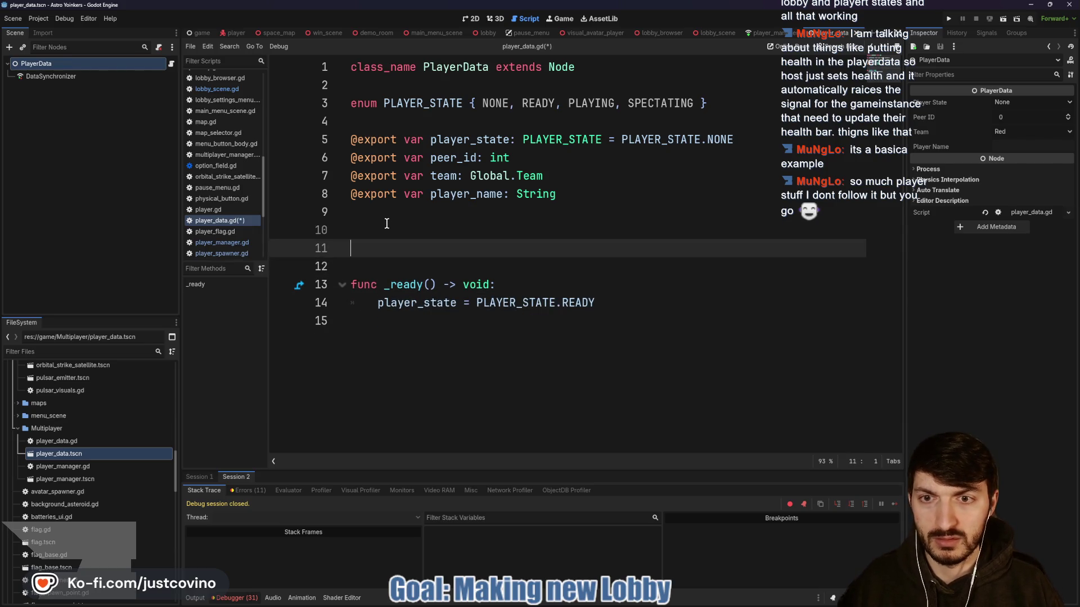
key(Up)
key(Down)
text(func _e)
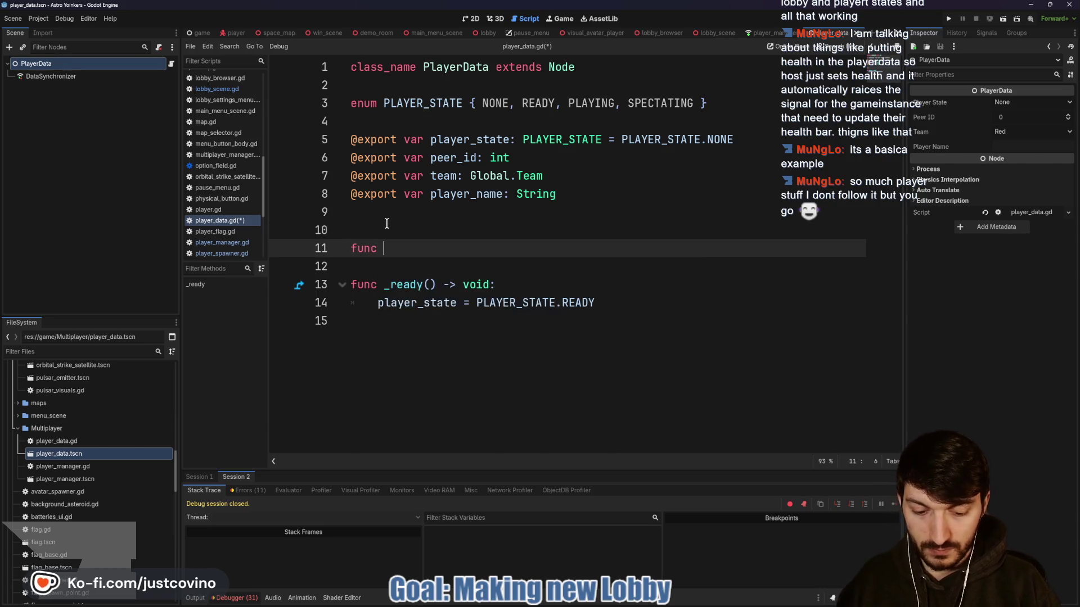
key(Return)
key(Return)
text(res://game/Multiplayer/player_data.tscn)
drag(675, 266, 374, 270)
key(BackSpace)
text(= s)
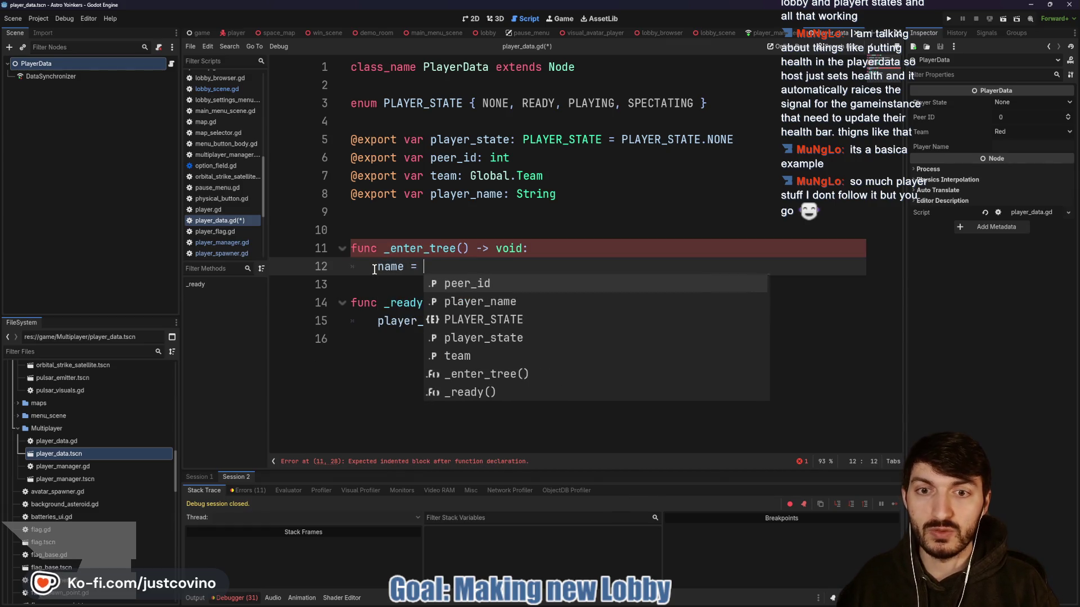
text(tr(p)
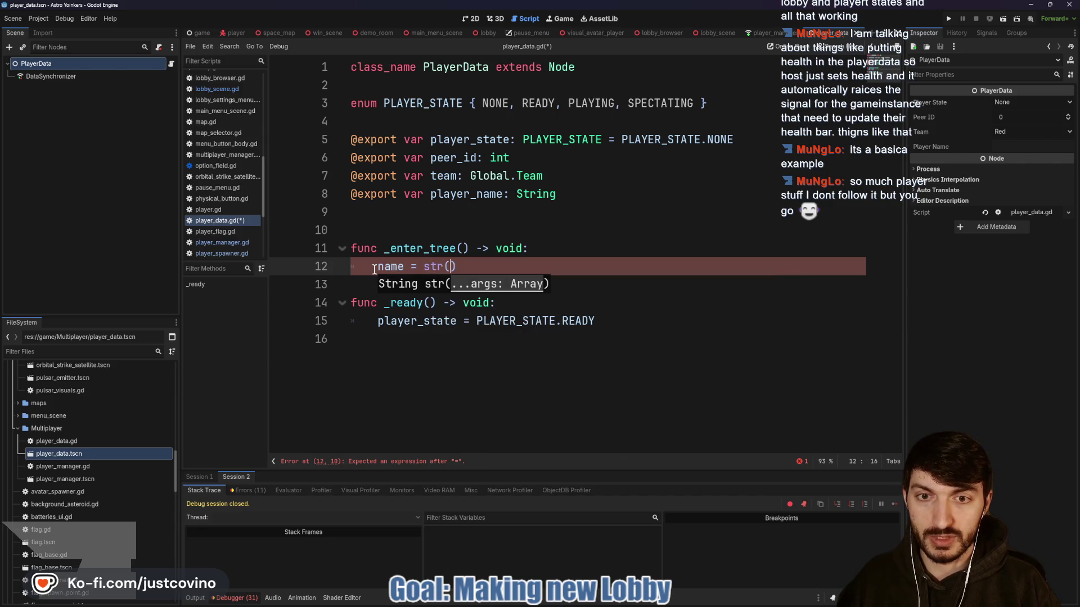
text(eer_id)
Add blank lines between the functions, save player_data.gd, and return to the lobby_scene script.
click(420, 286)
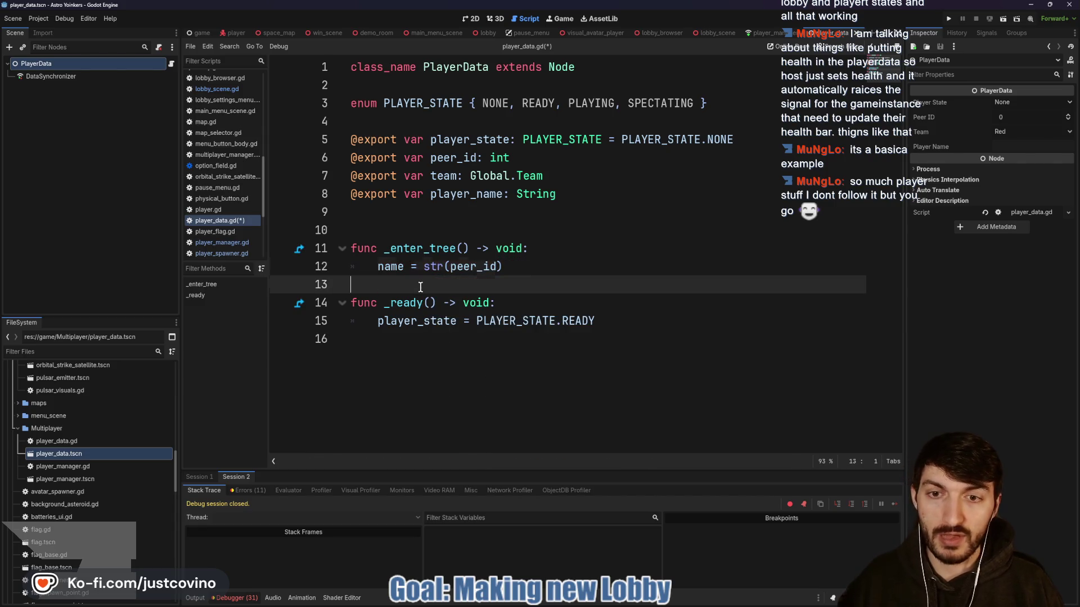
key(Return)
click(351, 248)
key(Return)
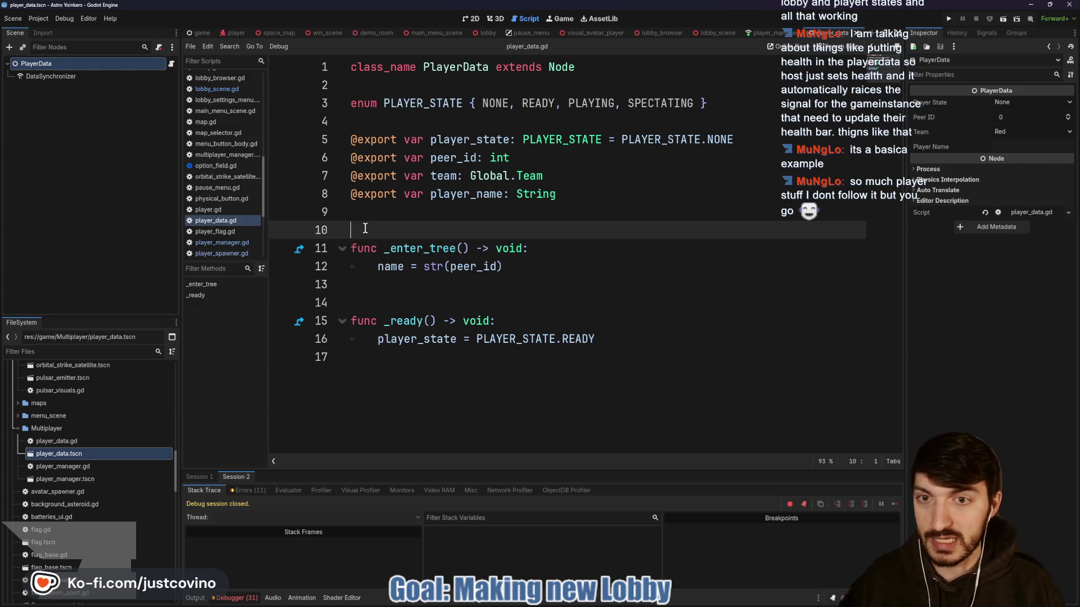
key(ctrl+s)
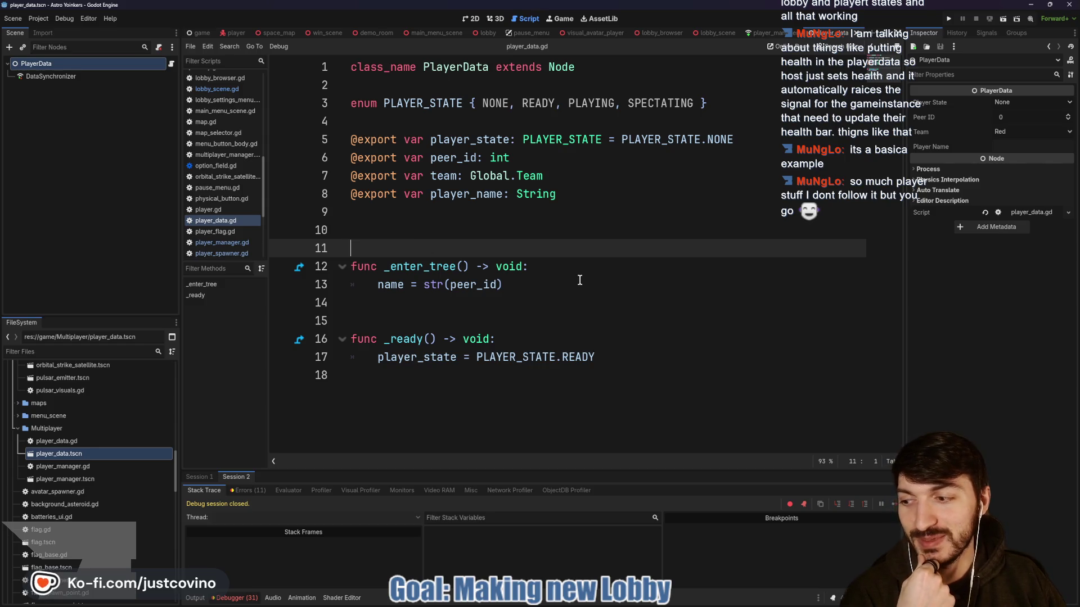
click(706, 32)
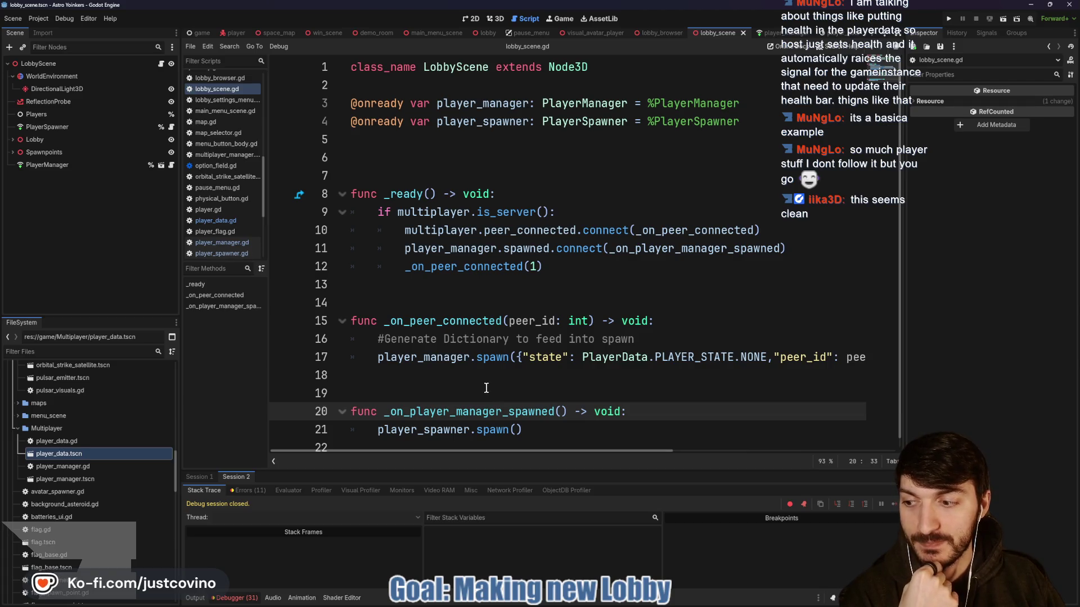
Give the spawned handler the parameter node: PlayerData.
click(522, 434)
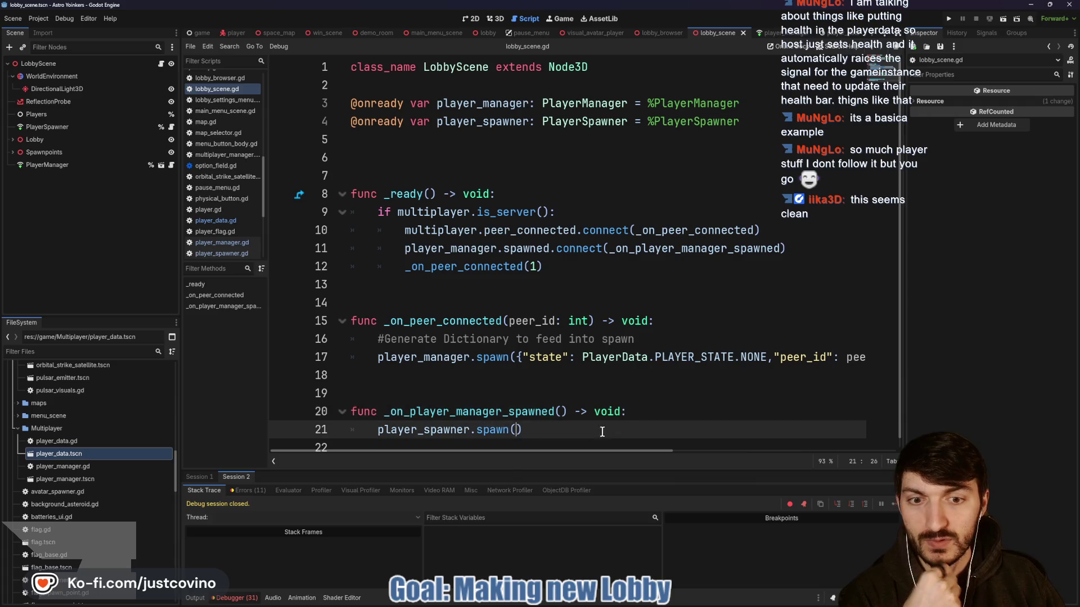
click(561, 411)
text(node:)
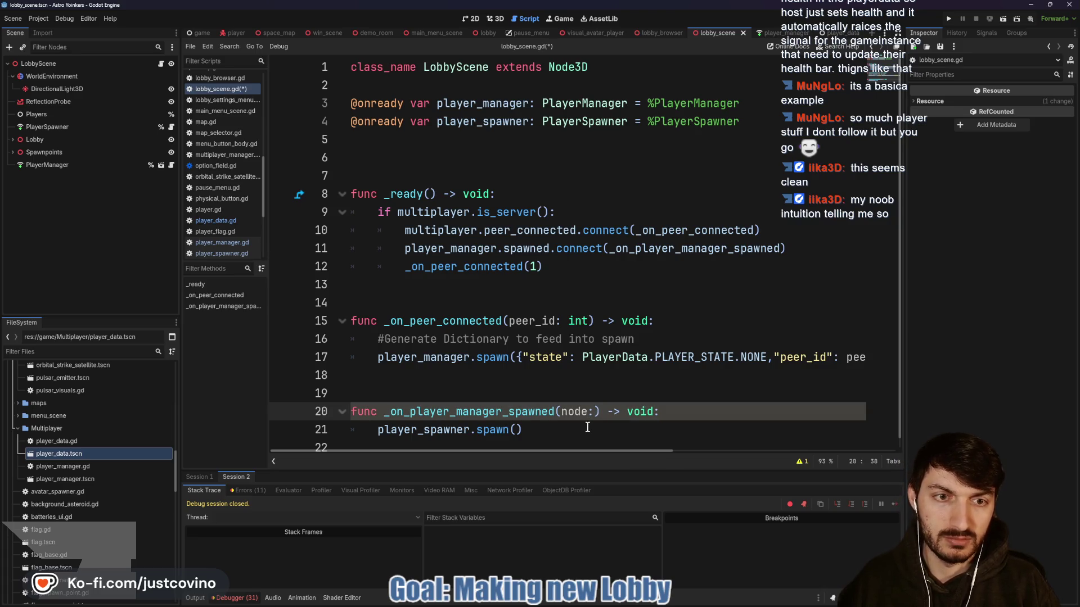
text( Player)
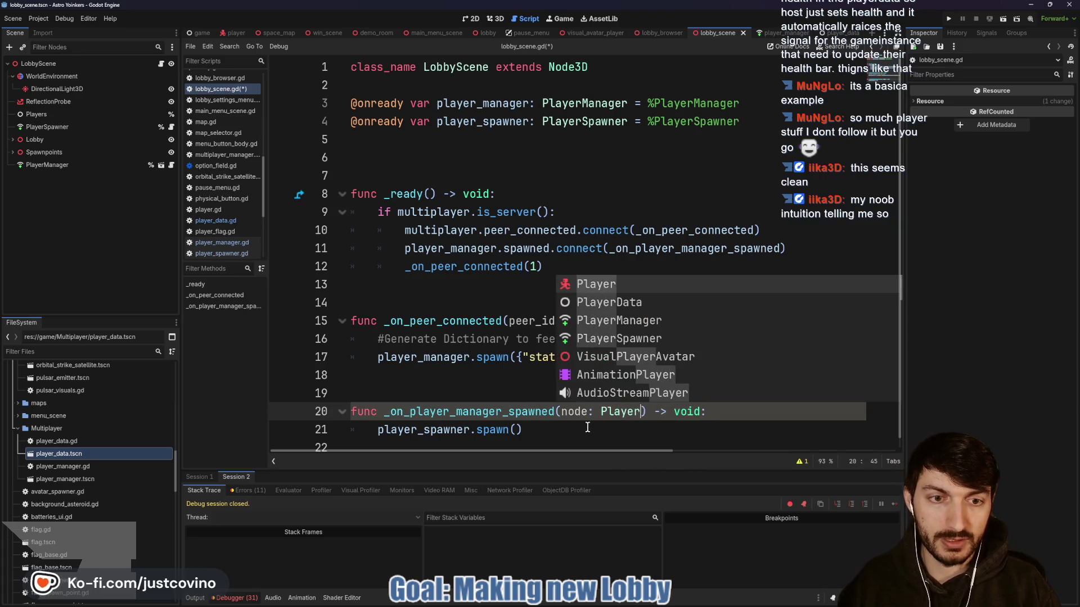
key(Return)
Make the handler call player_spawner.spawn(int(node.name)) and save lobby_scene.gd.
click(644, 432)
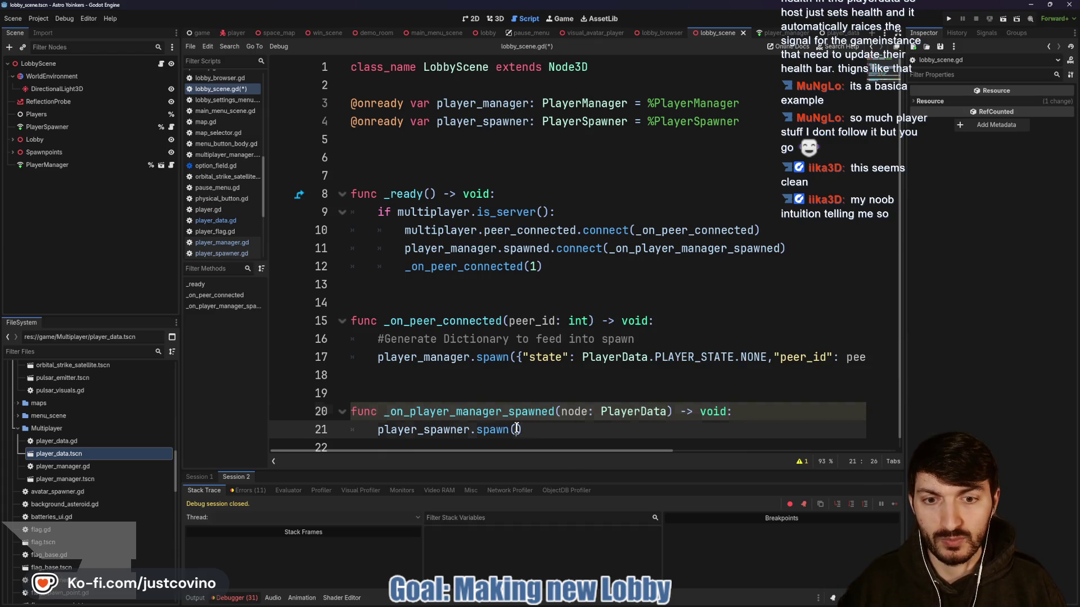
text(node)
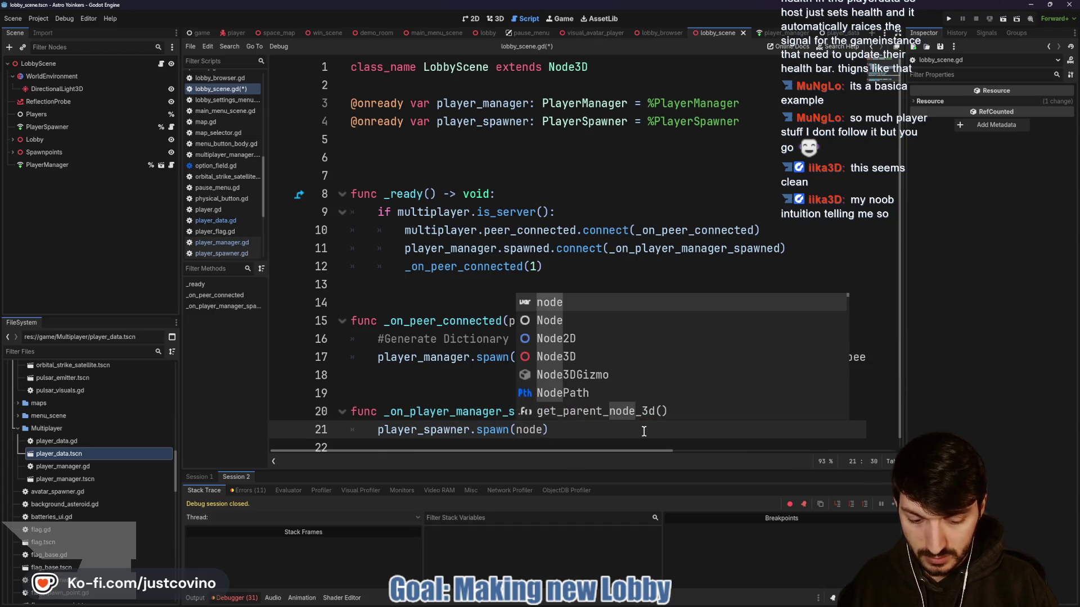
text(.name)
drag(576, 430, 515, 430)
text(()
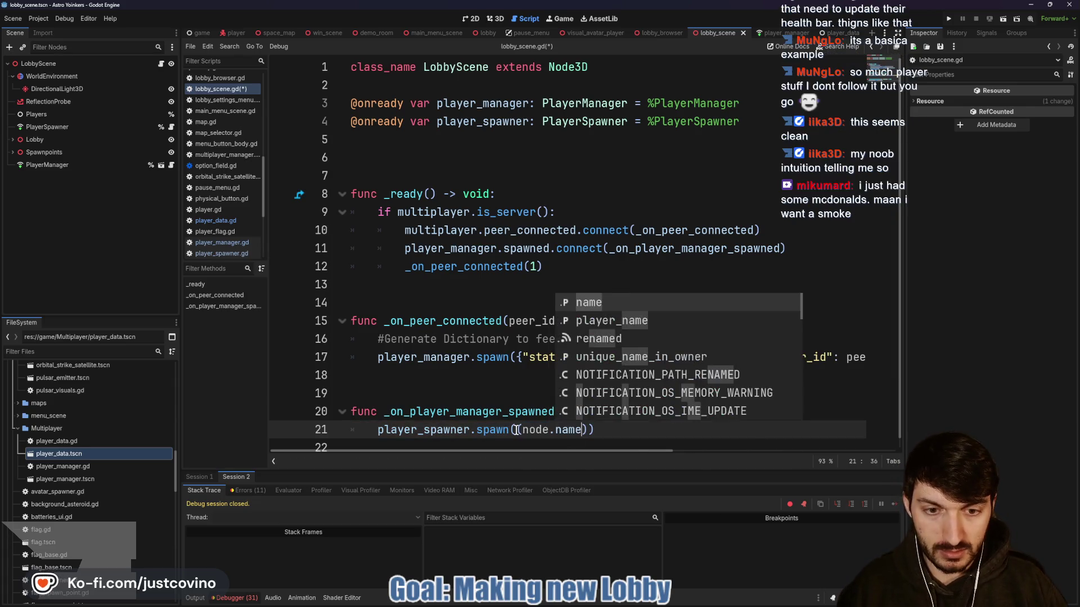
click(514, 431)
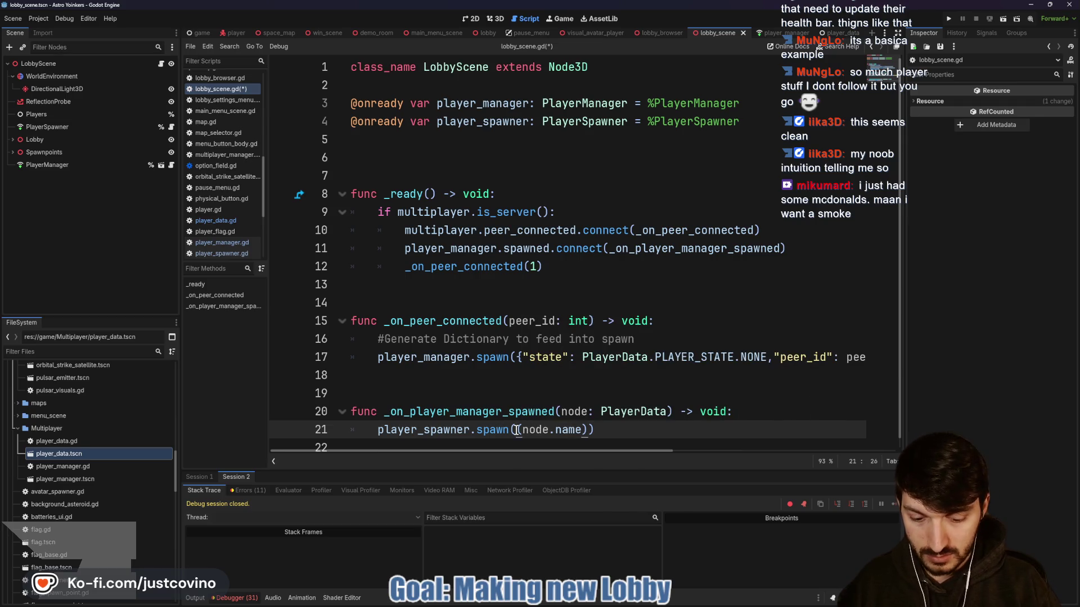
text(int)
click(692, 430)
key(ctrl+s)
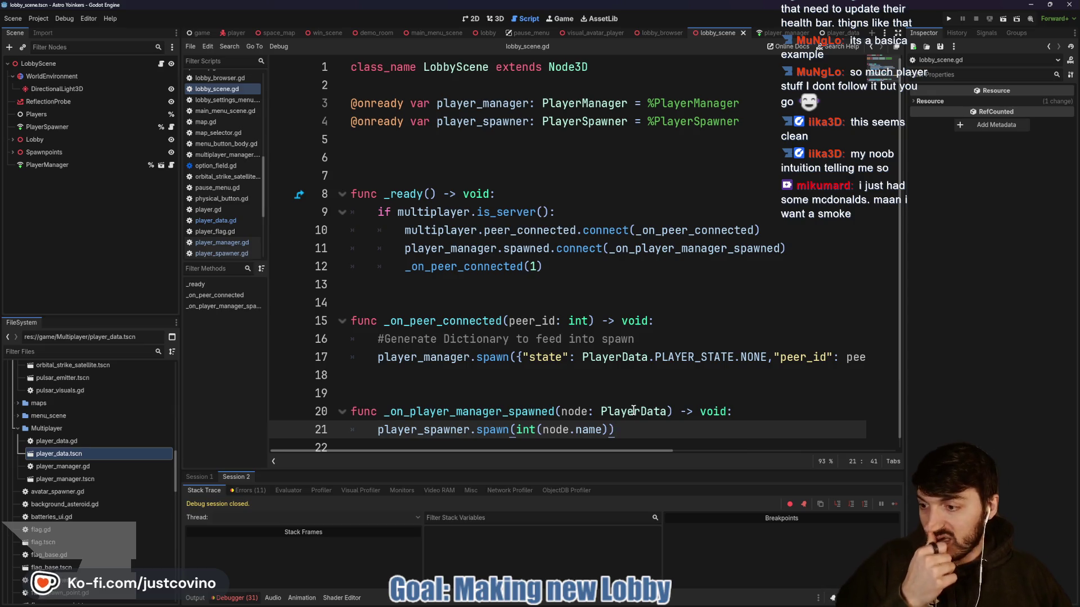
Tidy the blank lines below the spawned handler.
scroll(605, 405, down, 1)
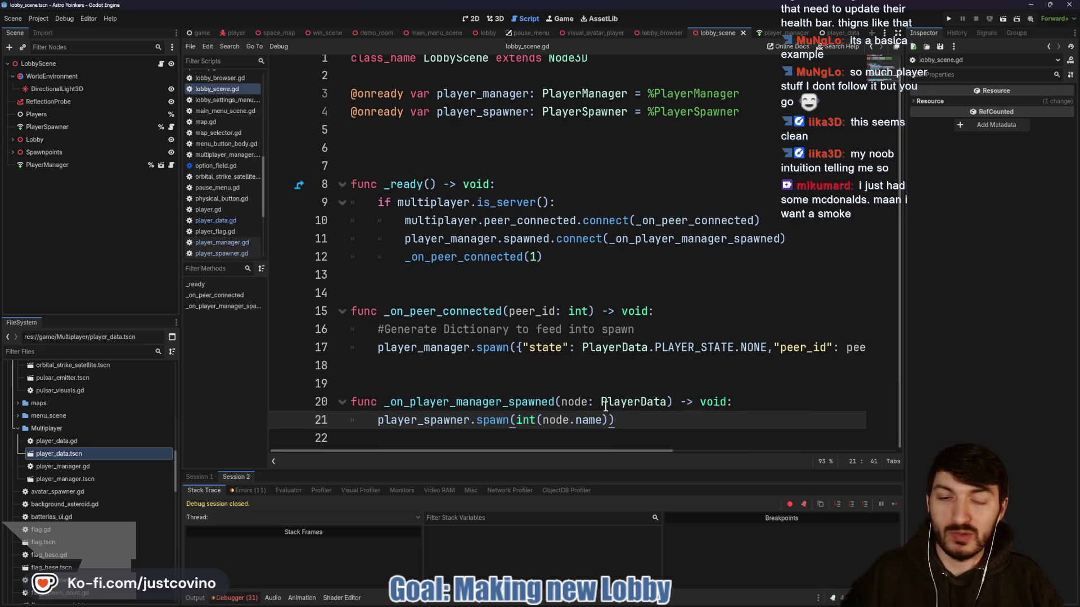
click(601, 438)
key(Return)
key(Return)
key(BackSpace)
key(BackSpace)
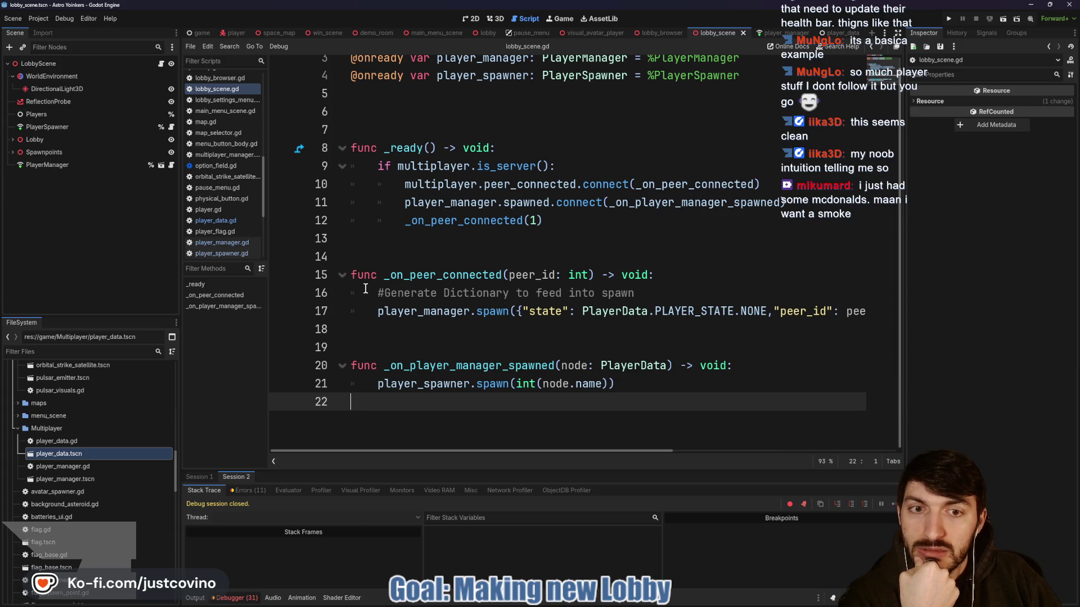
Run the project, host a lobby in the first game window, and join it from the second.
click(946, 20)
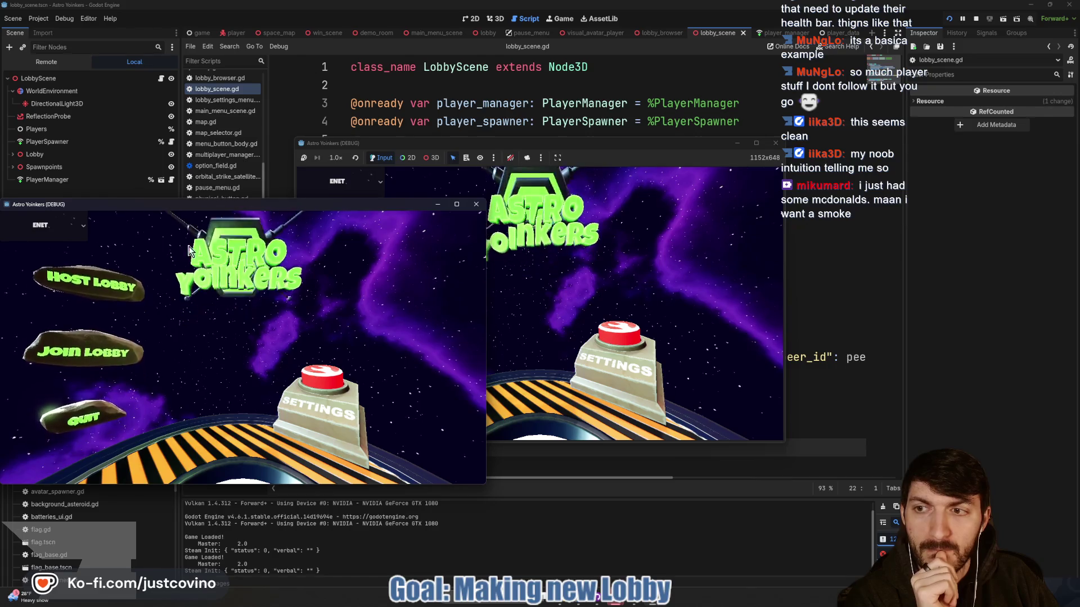
mouse_move(234, 208)
mouse_down()
mouse_move(653, 143)
mouse_move(328, 161)
mouse_up()
click(148, 271)
click(270, 291)
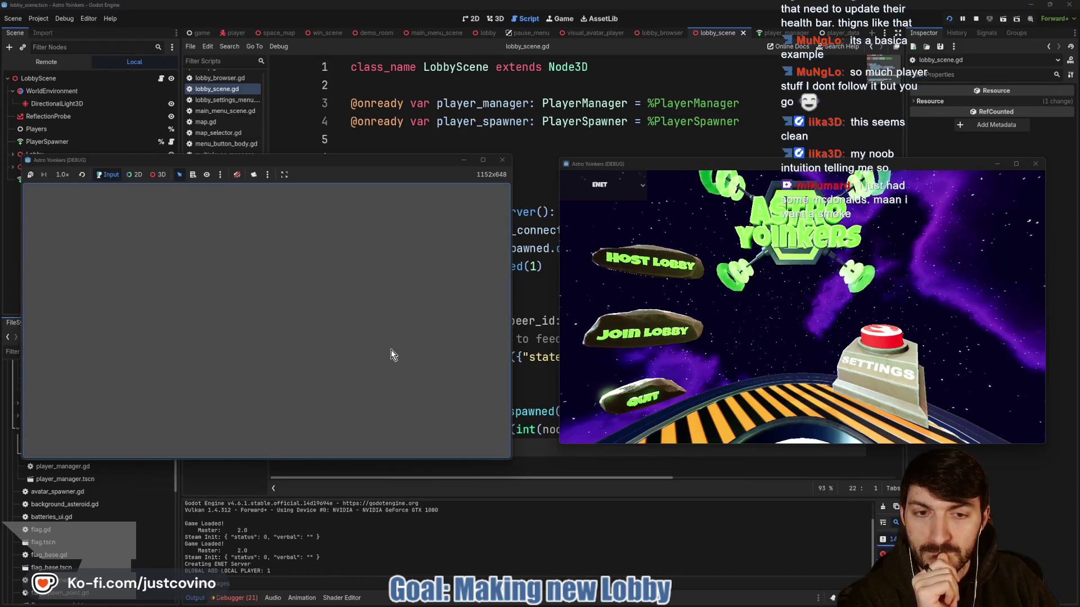
click(656, 330)
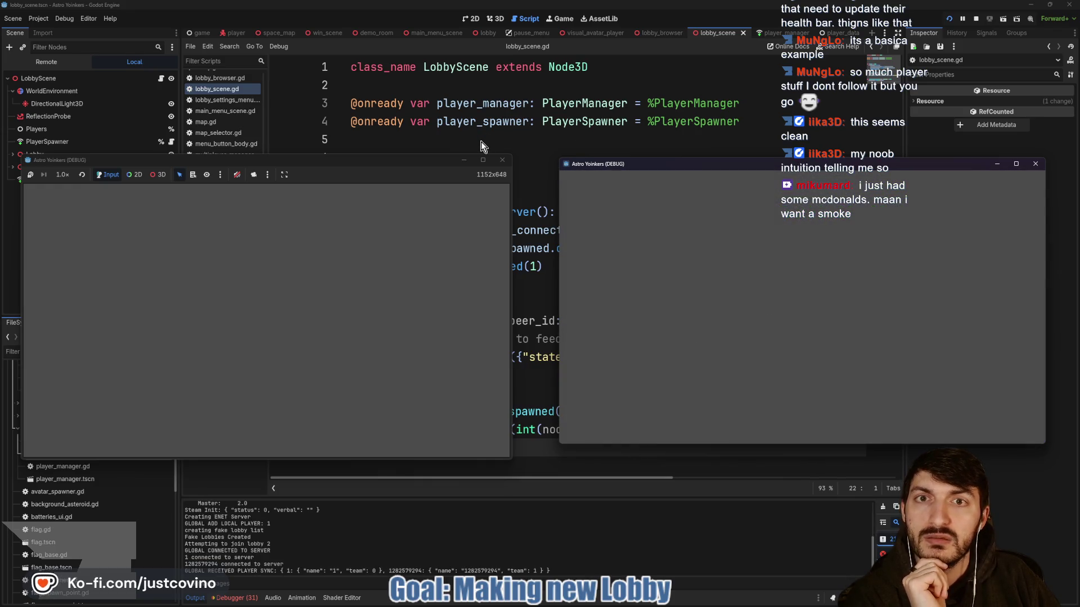
Show the Remote scene tree with LobbyScene expanded and open the debugger panel.
click(441, 123)
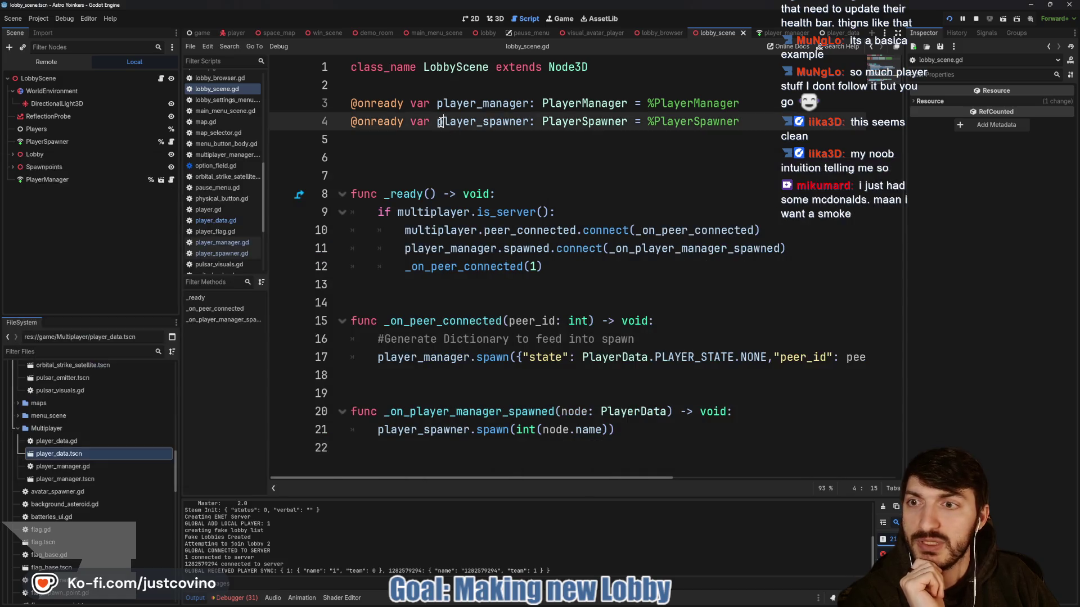
click(46, 62)
click(23, 192)
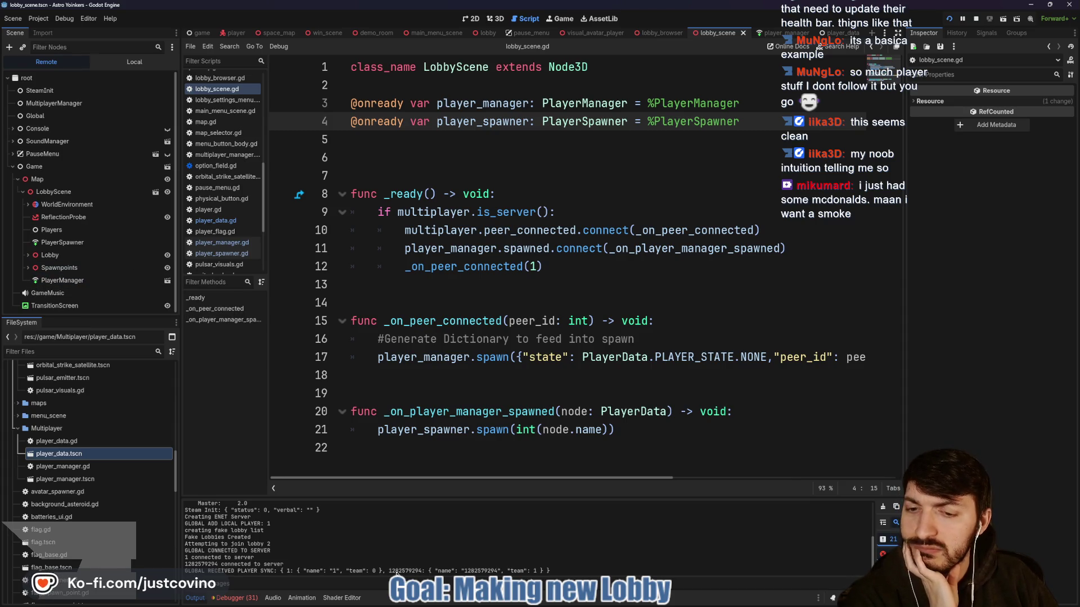
click(254, 600)
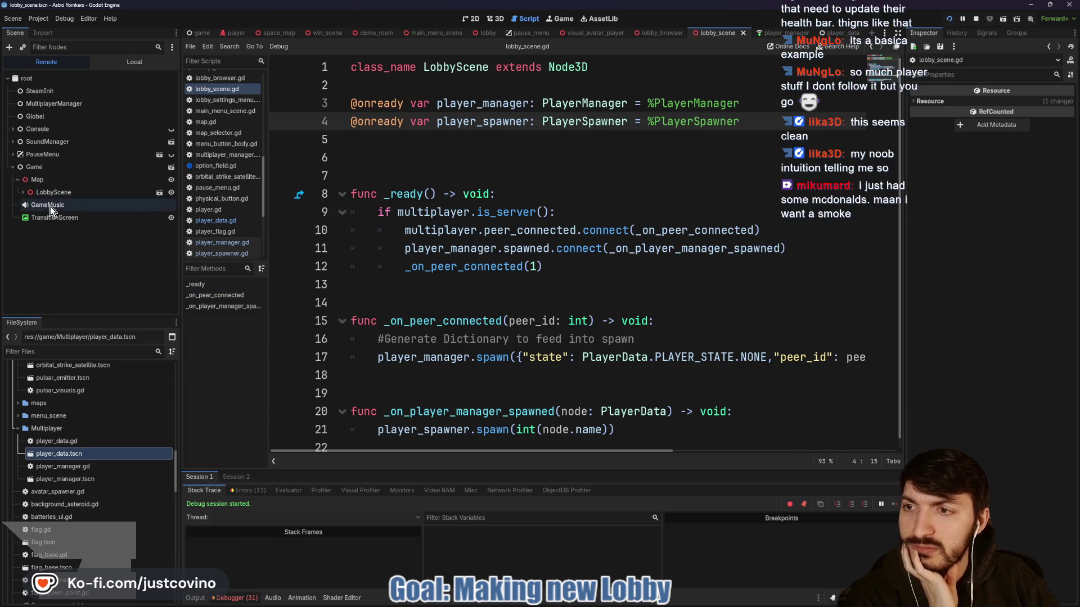
Check PlayerManager's data nodes and open the Errors list for Session 2.
click(30, 279)
click(31, 279)
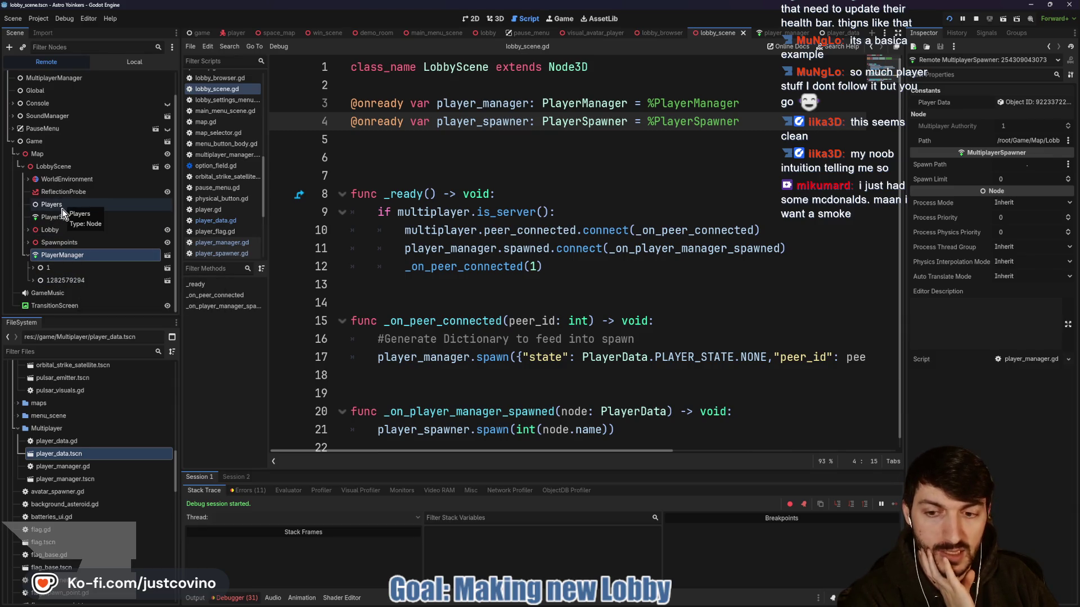
click(263, 491)
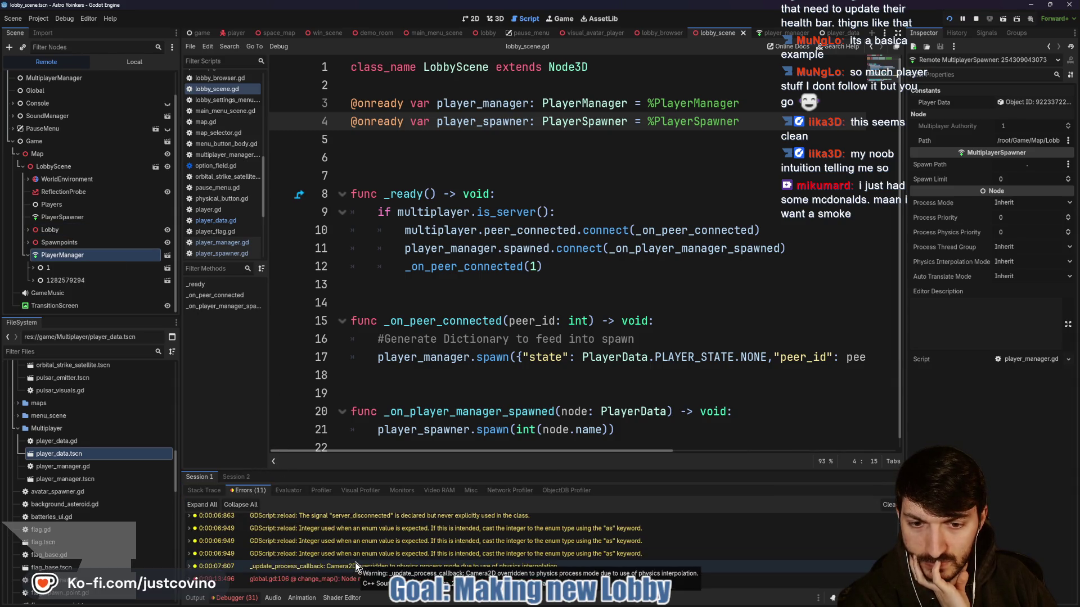
click(236, 478)
click(245, 491)
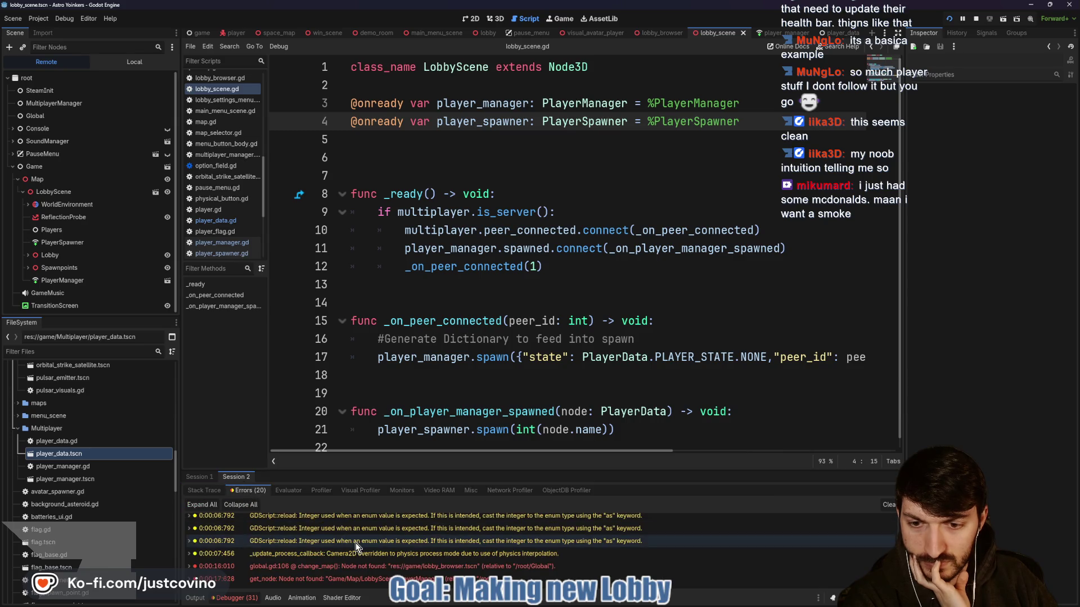
Review both sessions' errors, inspect the second player's data node, and stop the game.
scroll(355, 542, down, 1)
scroll(351, 548, down, 5)
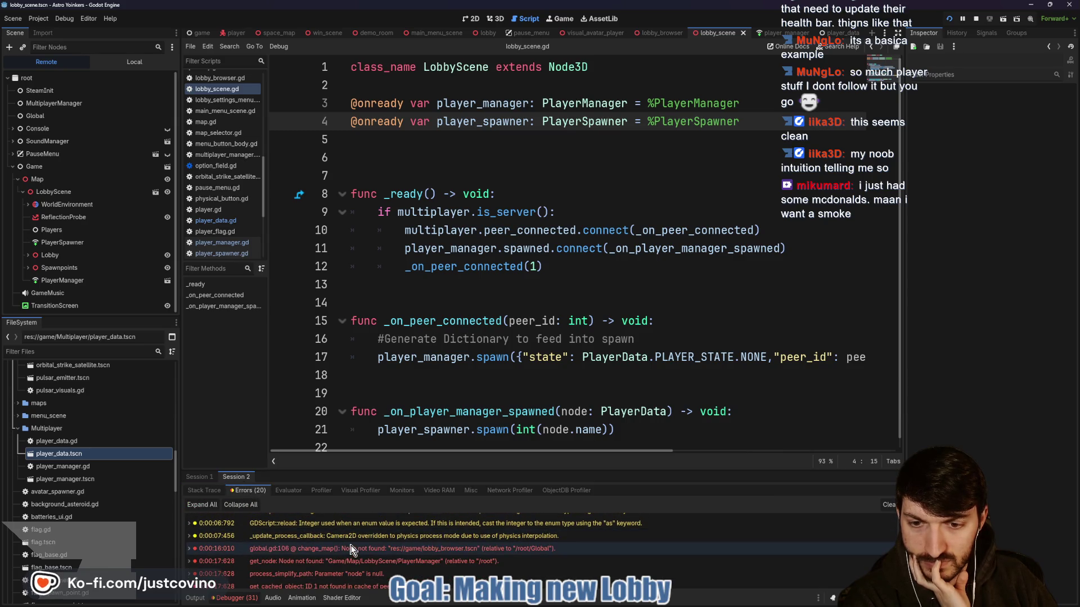
scroll(348, 546, down, 2)
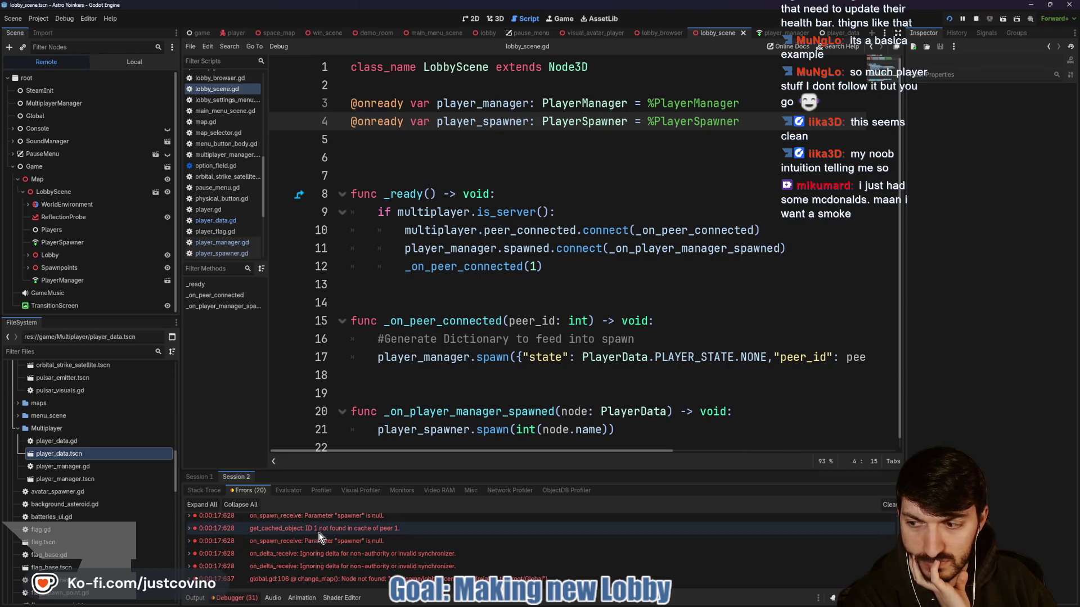
click(201, 477)
scroll(50, 231, down, 1)
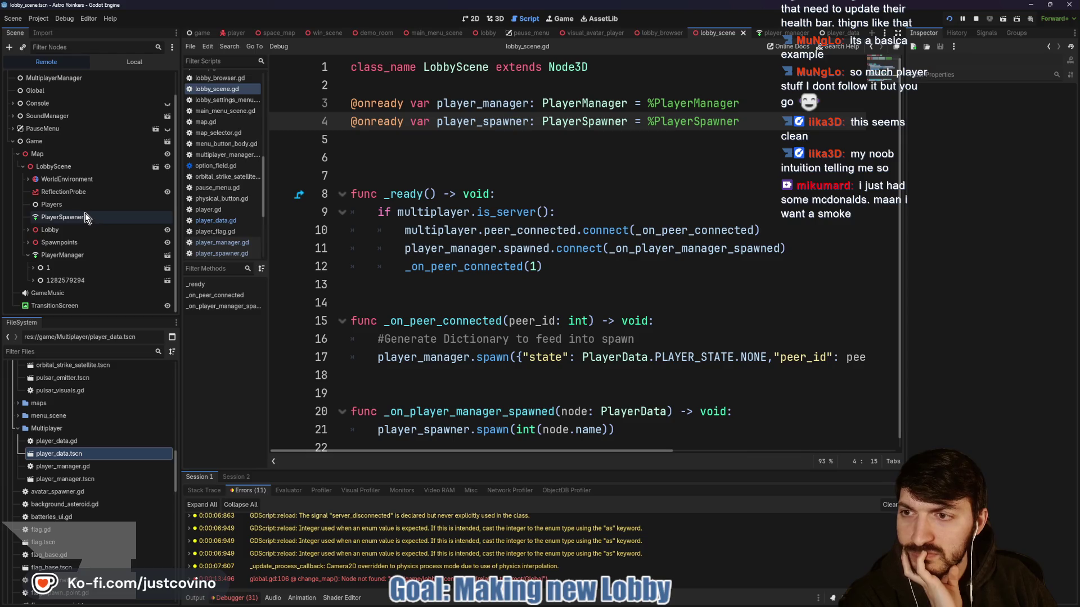
click(90, 280)
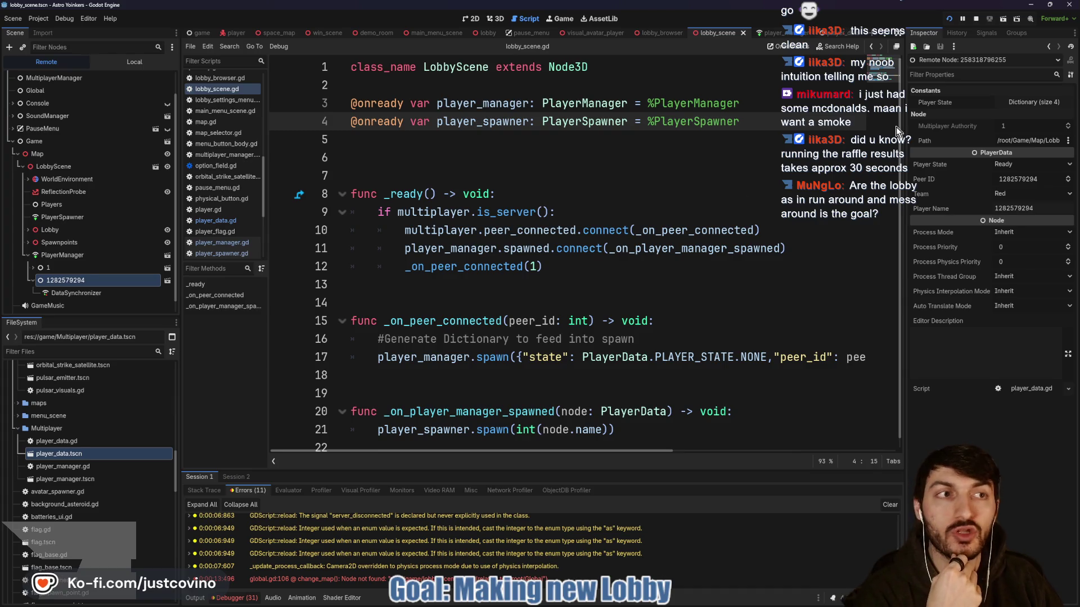
click(976, 17)
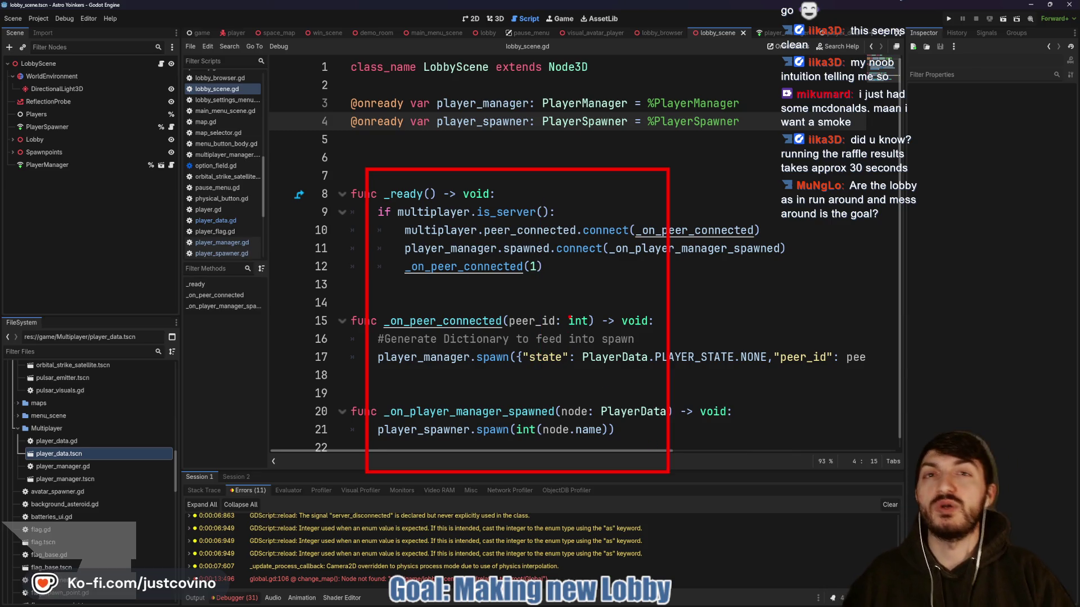
mouse_move(440, 391)
mouse_down()
mouse_move(433, 416)
mouse_move(445, 462)
mouse_up()
mouse_move(430, 440)
mouse_down()
mouse_move(417, 456)
mouse_move(449, 429)
mouse_up()
drag(602, 394, 588, 419)
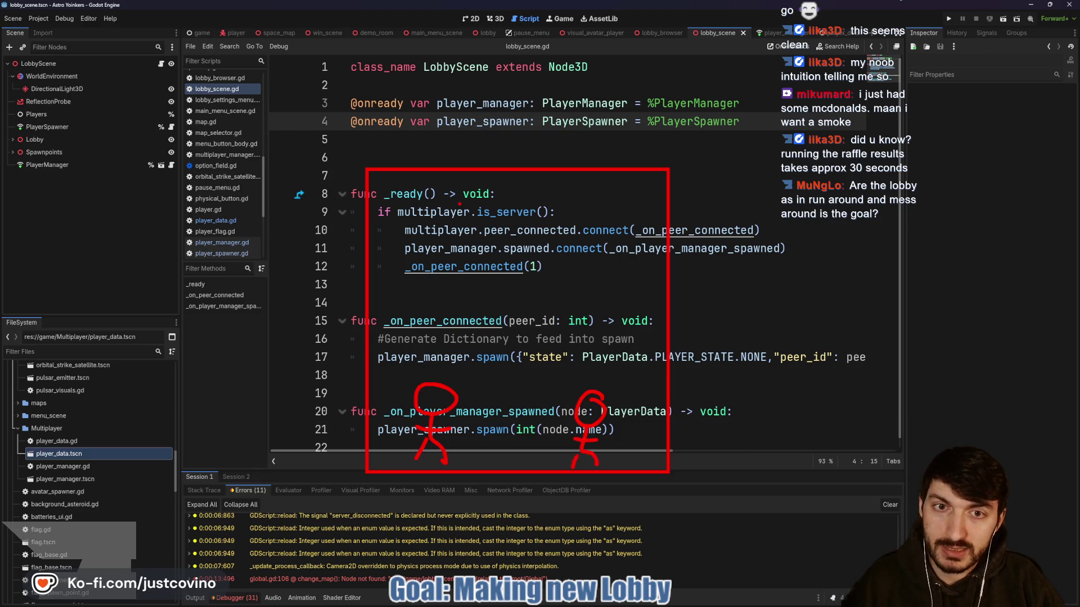
drag(519, 195, 510, 194)
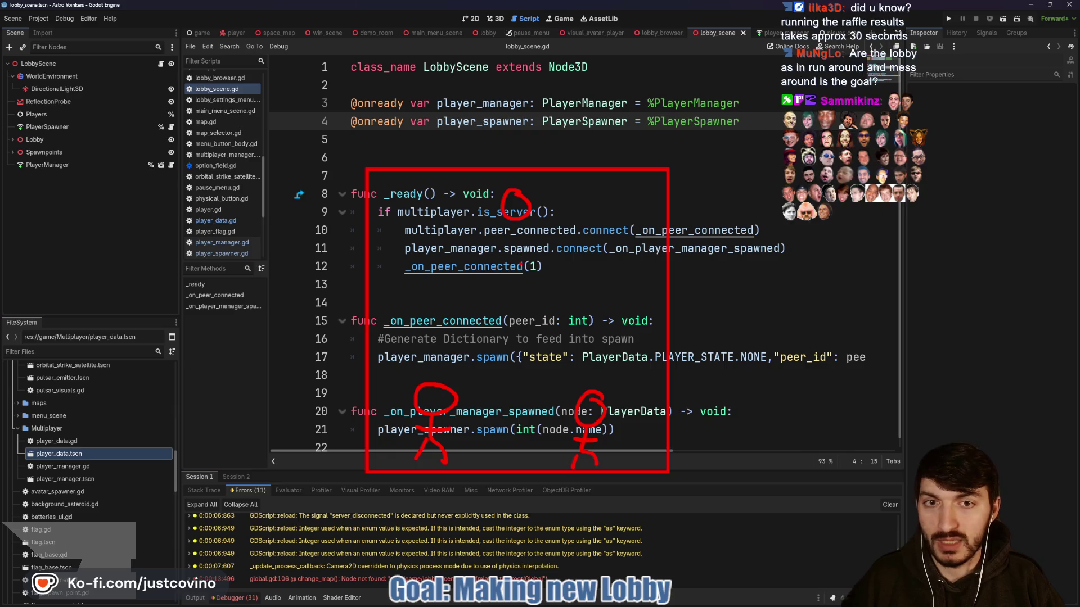
key(Escape)
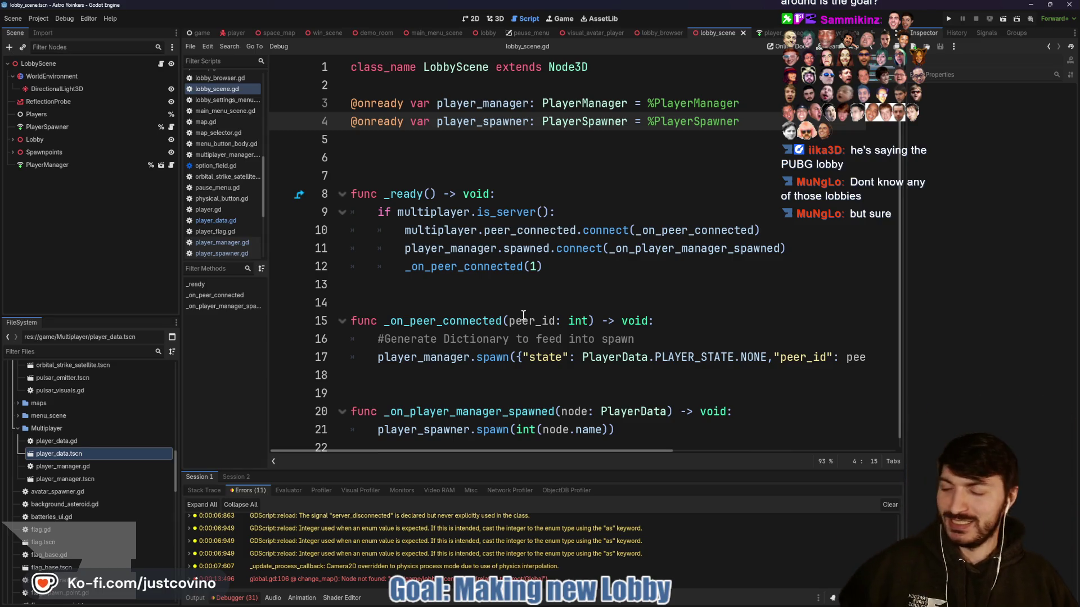
click(475, 301)
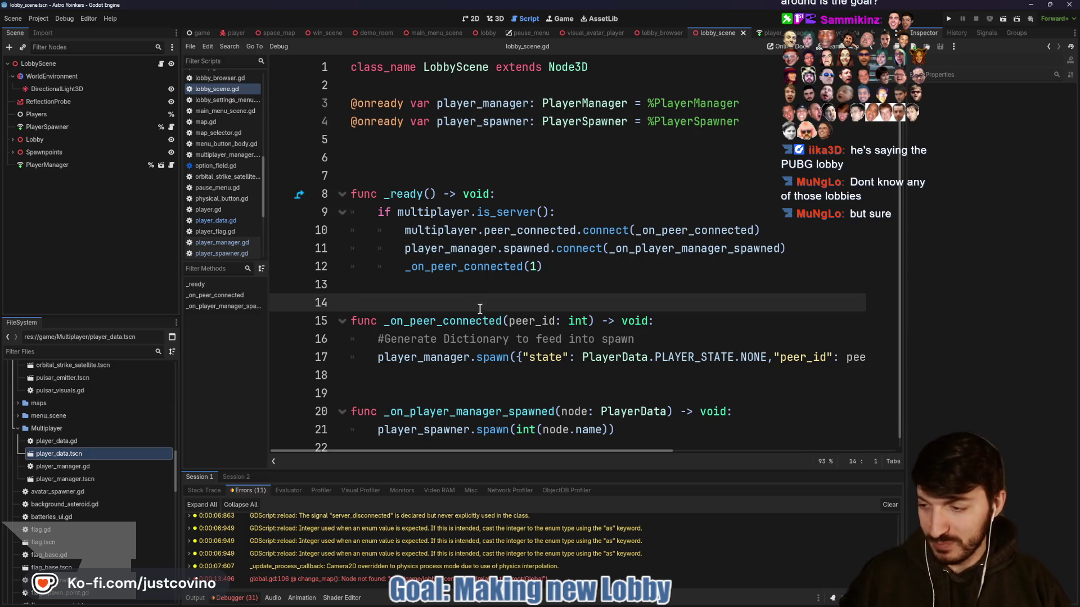
drag(403, 143, 645, 462)
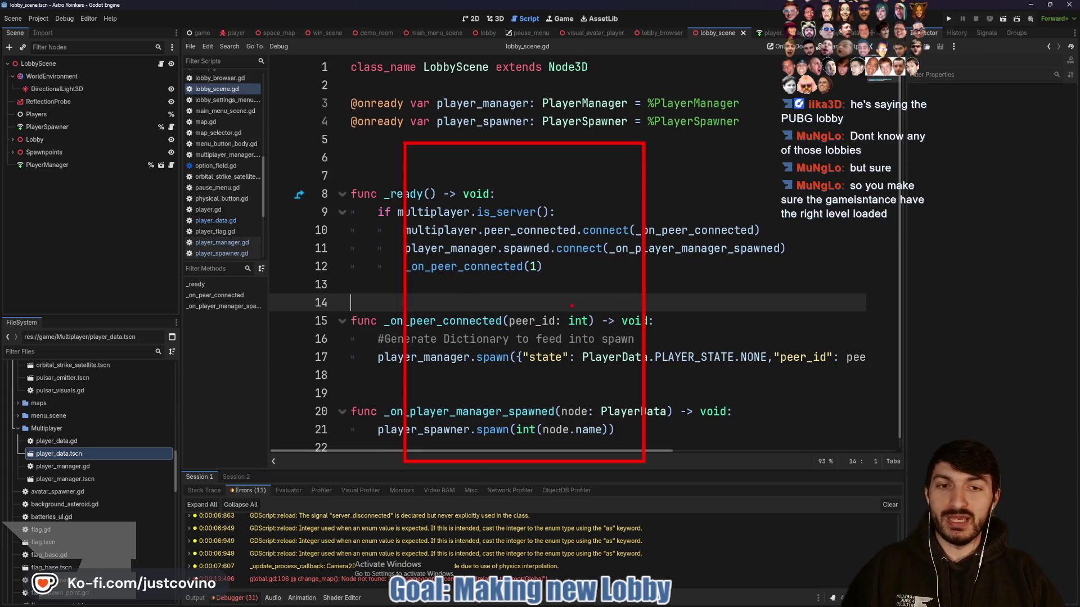
mouse_move(515, 394)
mouse_down()
mouse_move(474, 419)
mouse_move(467, 448)
mouse_up()
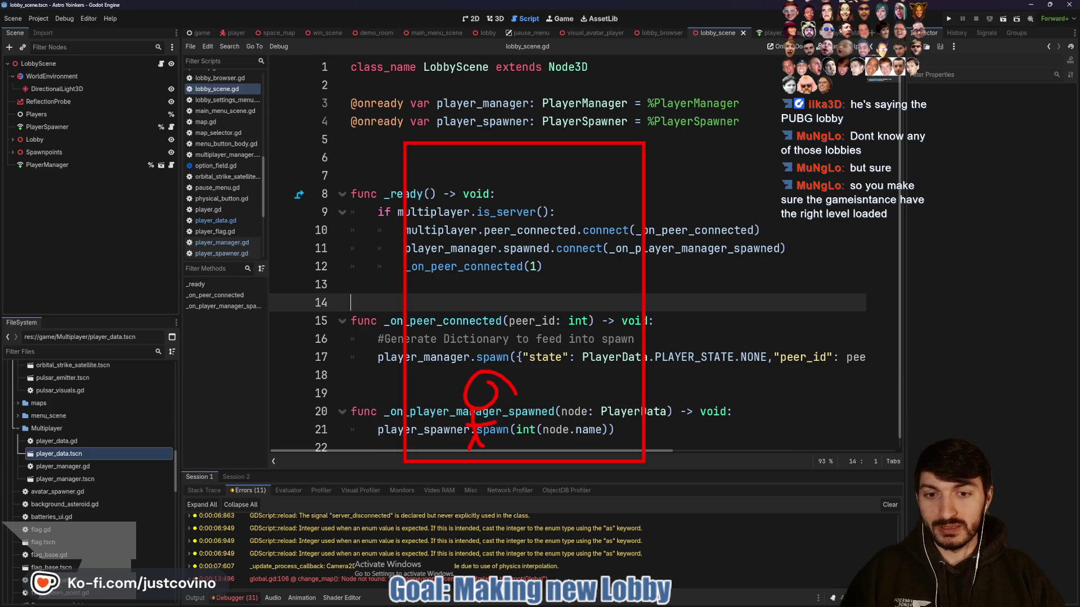
drag(796, 321, 697, 351)
drag(569, 384, 586, 396)
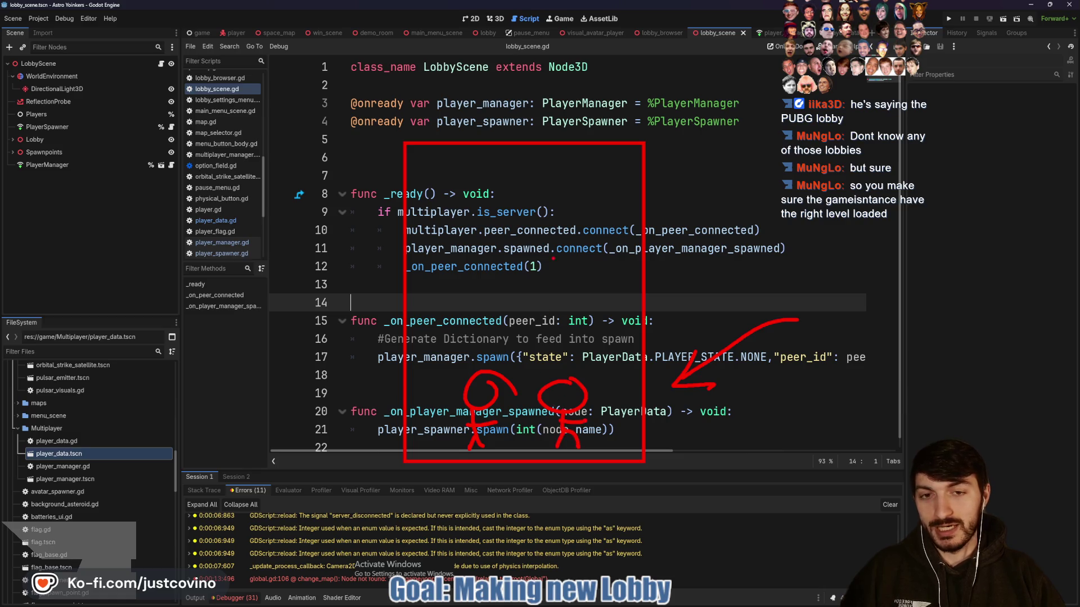
drag(474, 354, 476, 232)
drag(502, 170, 523, 167)
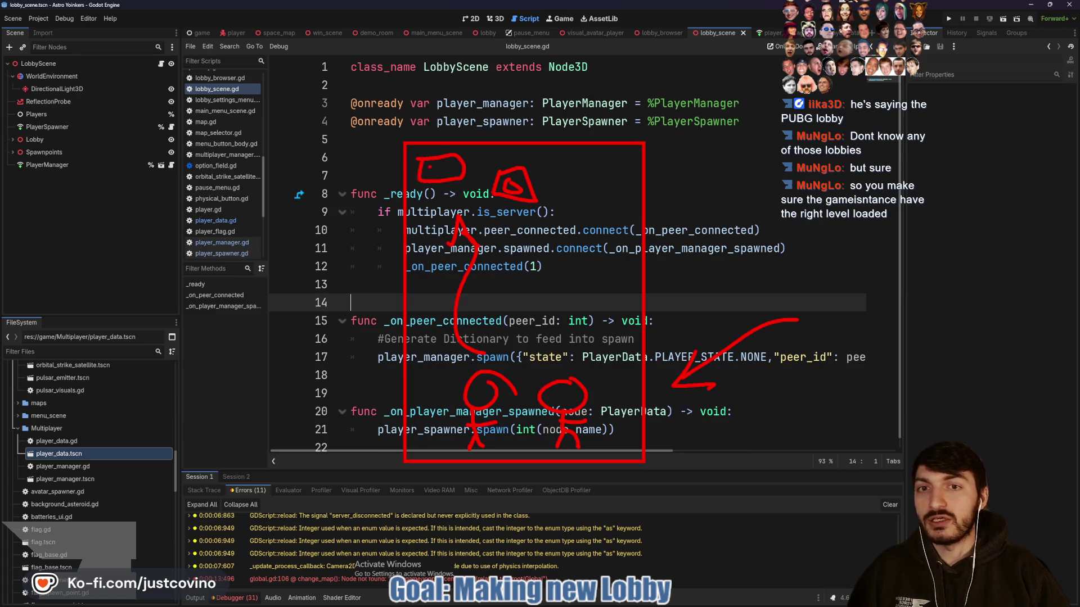
drag(428, 169, 448, 167)
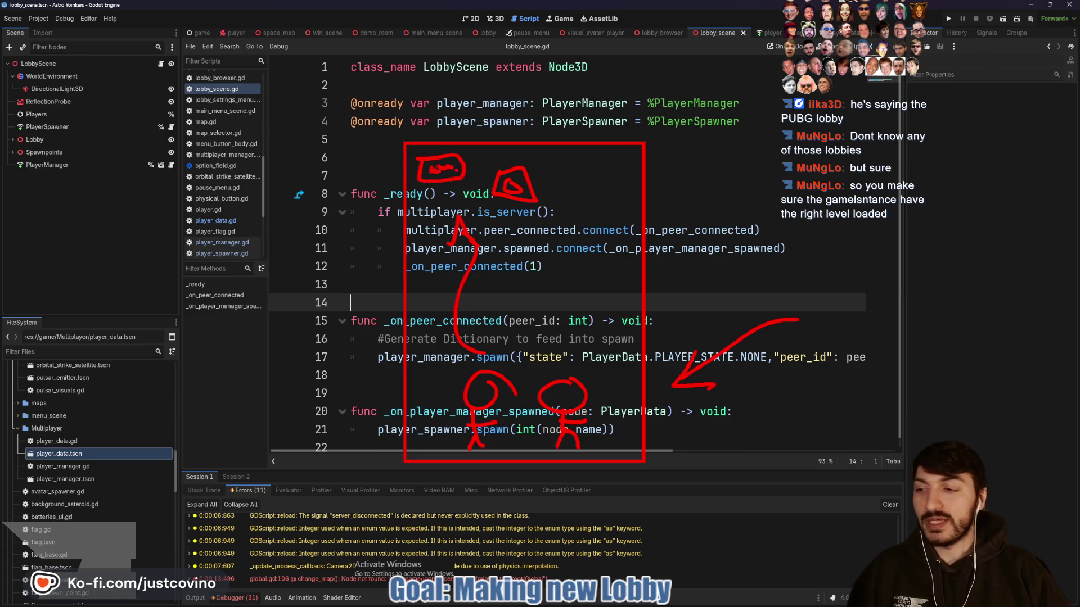
key(Escape)
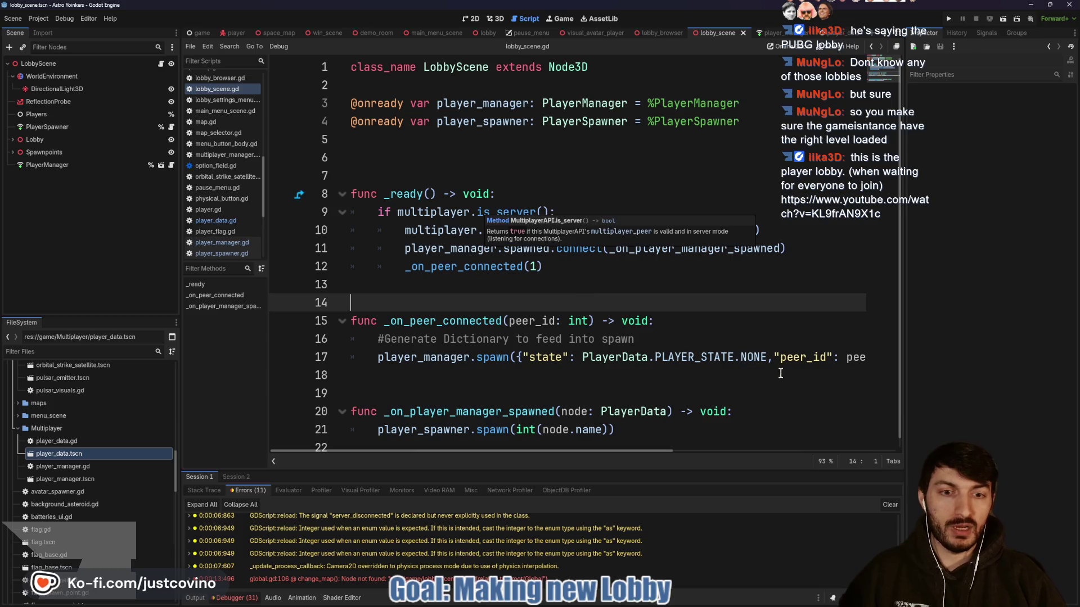
scroll(662, 389, down, 1)
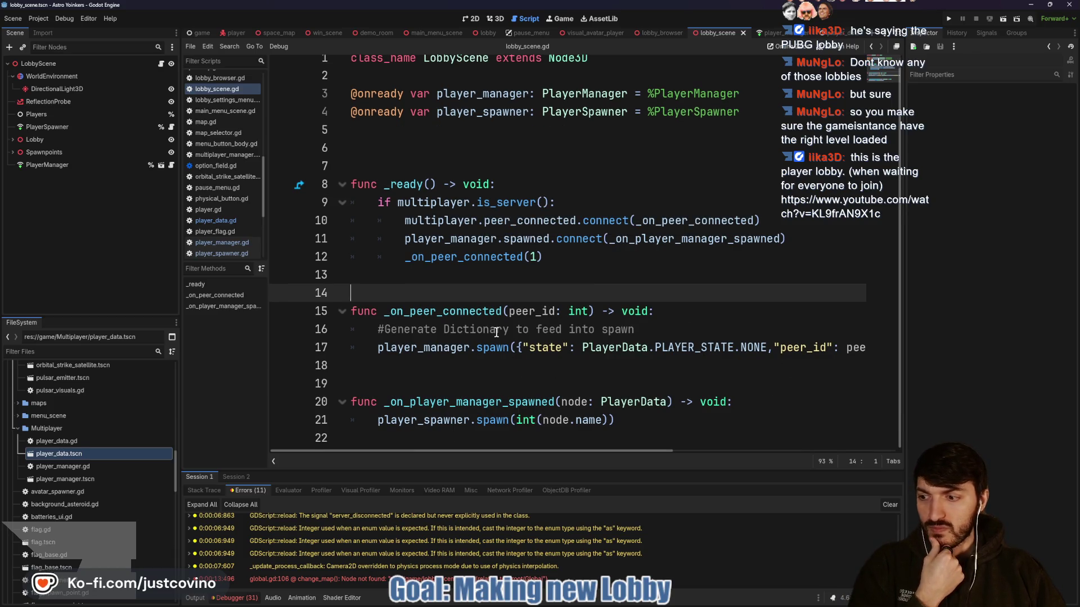
key(F6)
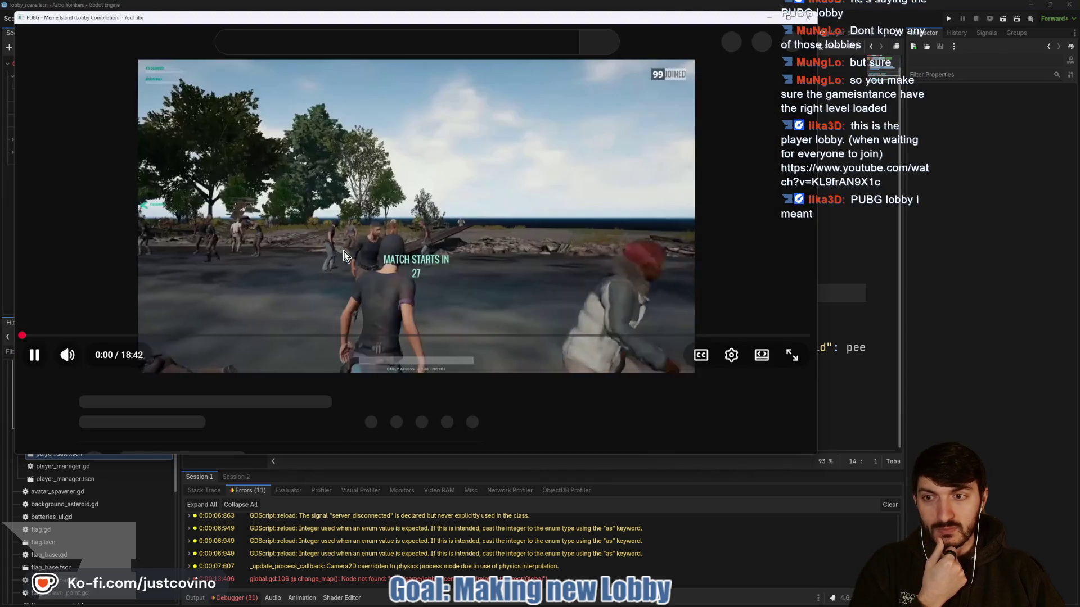
click(288, 251)
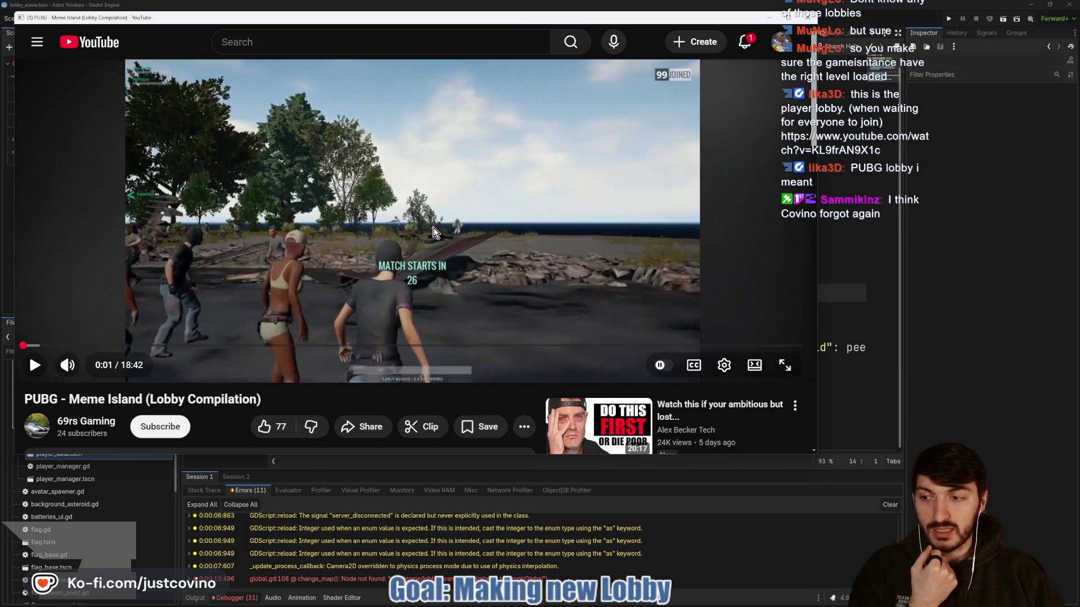
click(807, 17)
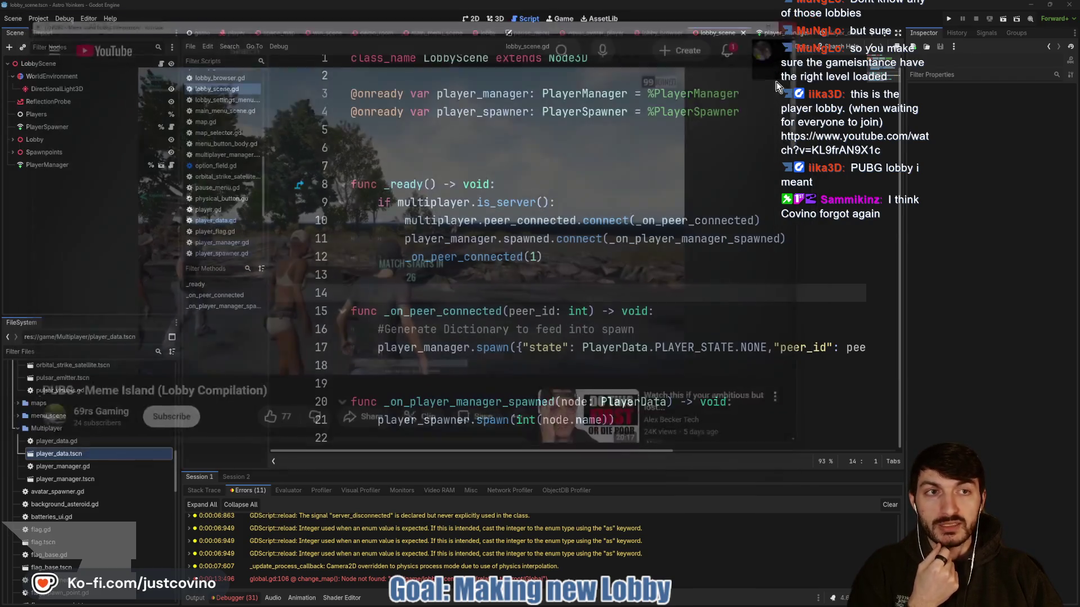
click(446, 382)
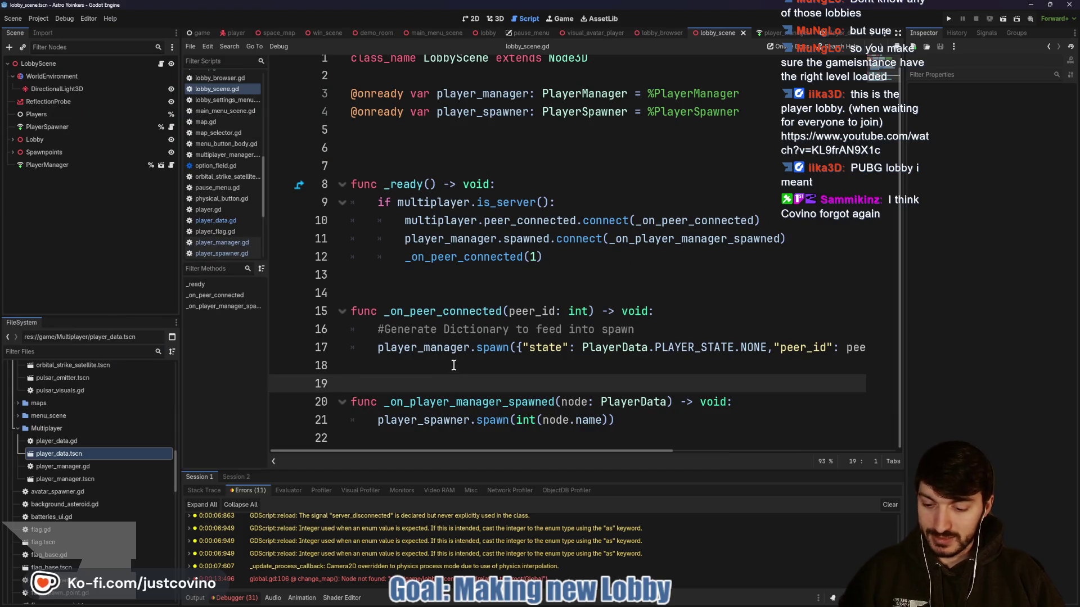
Add blank lines after the spawn call on line 21 and begin a new function on line 24.
click(445, 366)
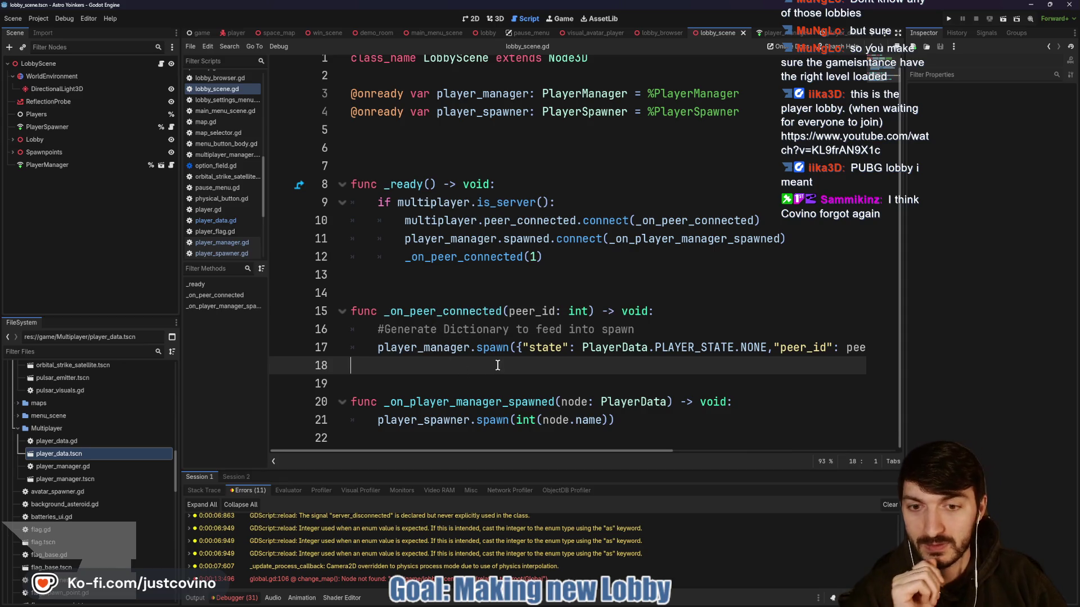
click(646, 417)
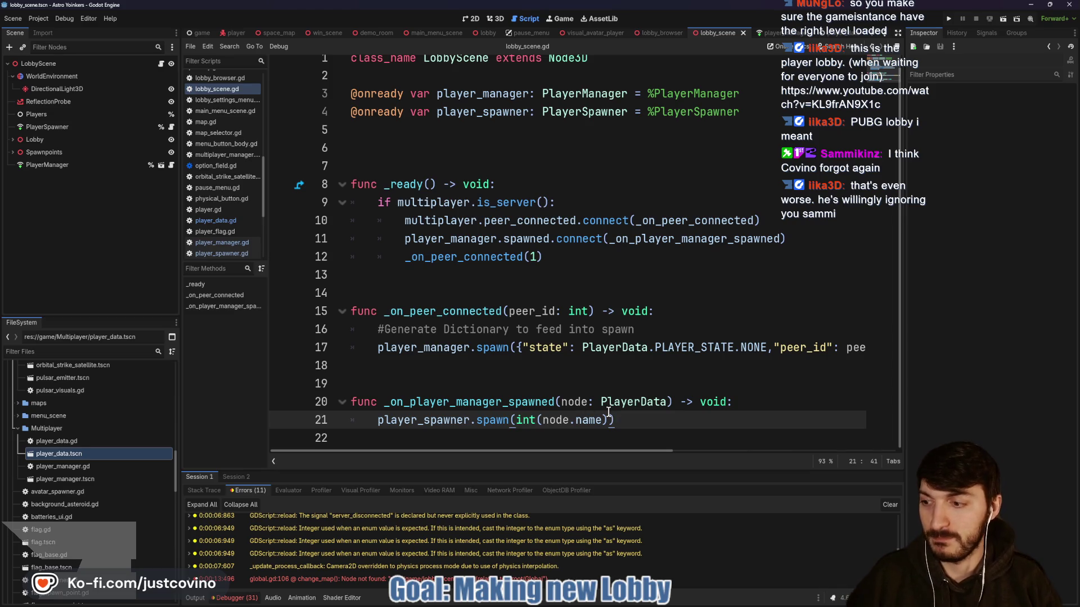
key(Return)
key(BackSpace)
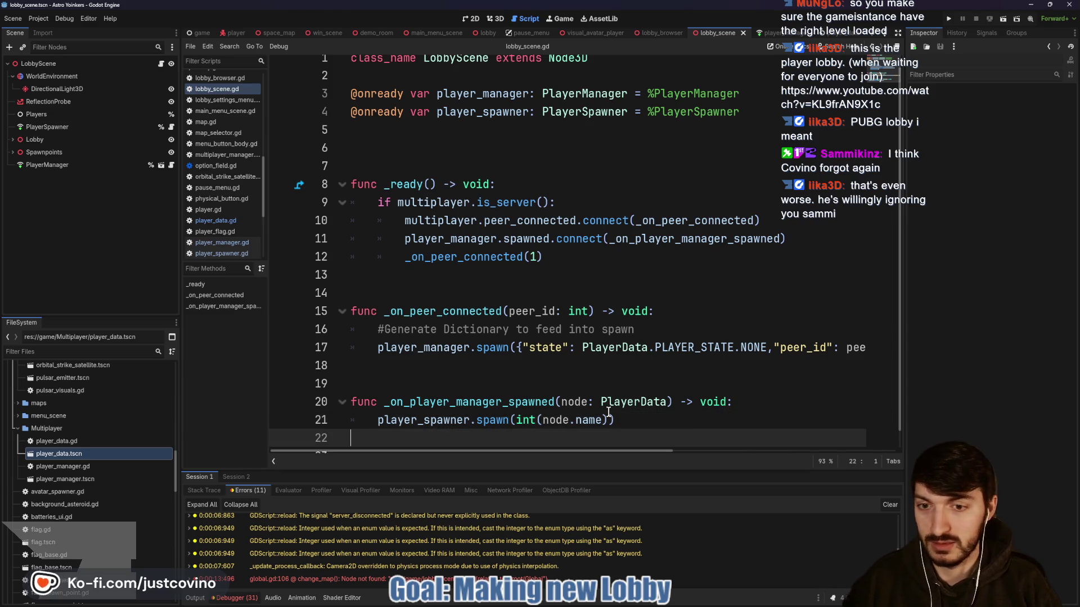
key(Return)
key(Return)
key(Return)
key(Up)
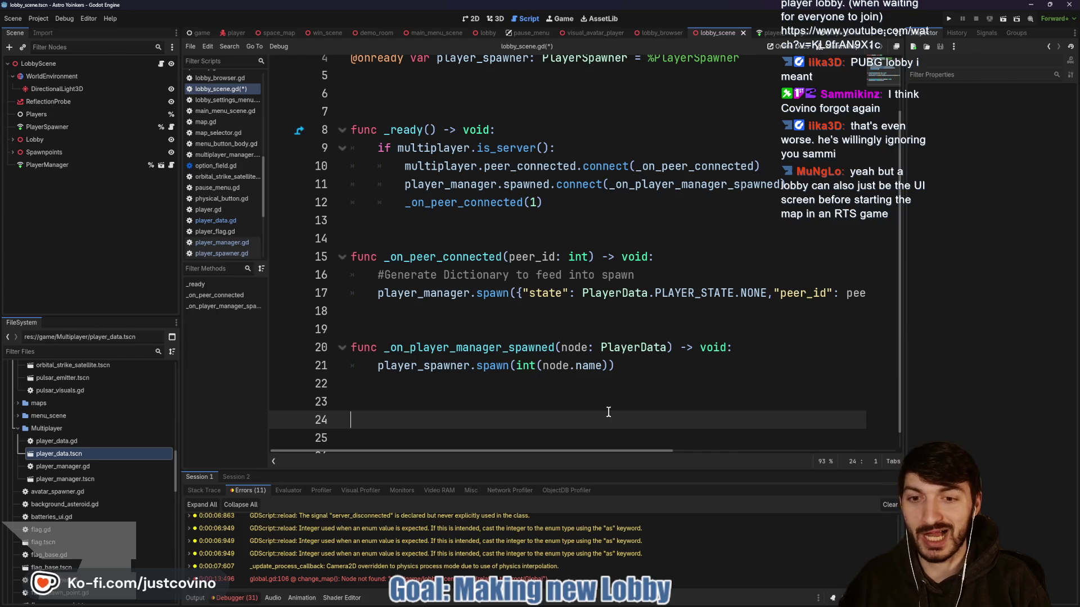
text(fun)
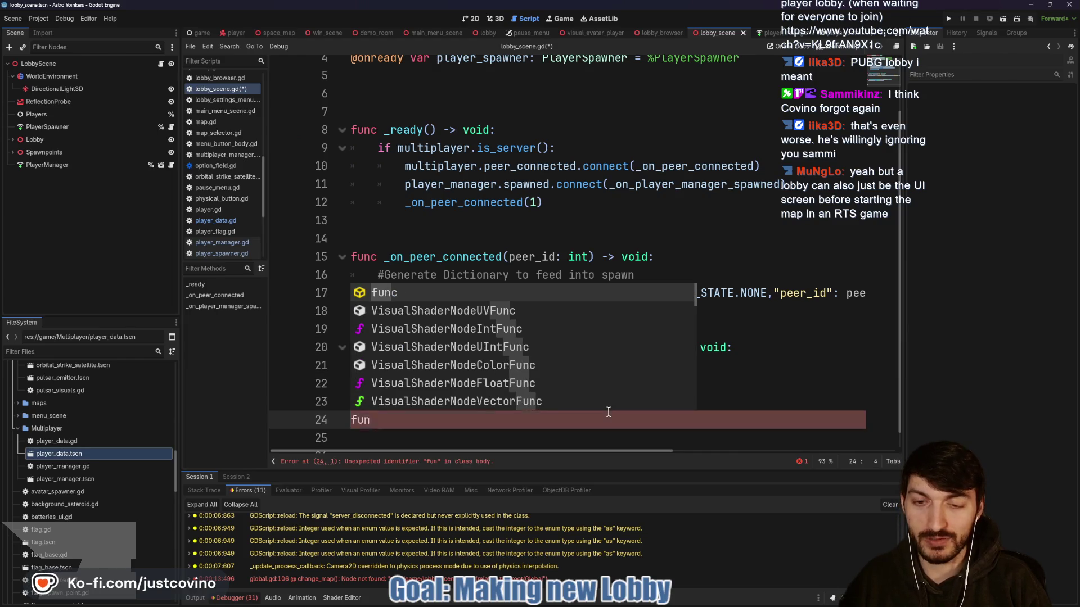
key(BackSpace)
key(BackSpace)
key(BackSpace)
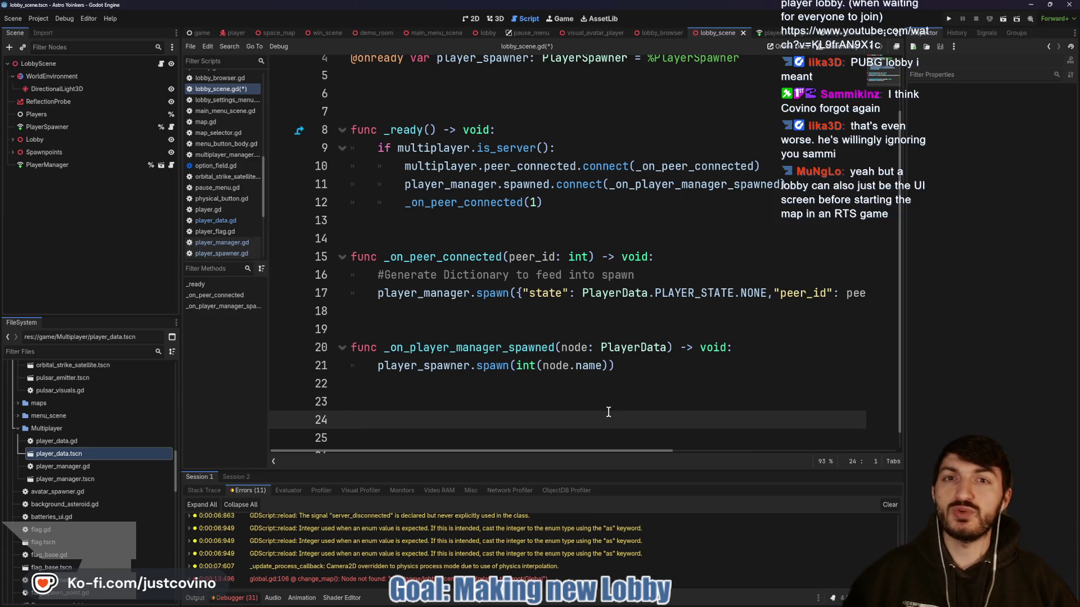
click(487, 32)
click(495, 19)
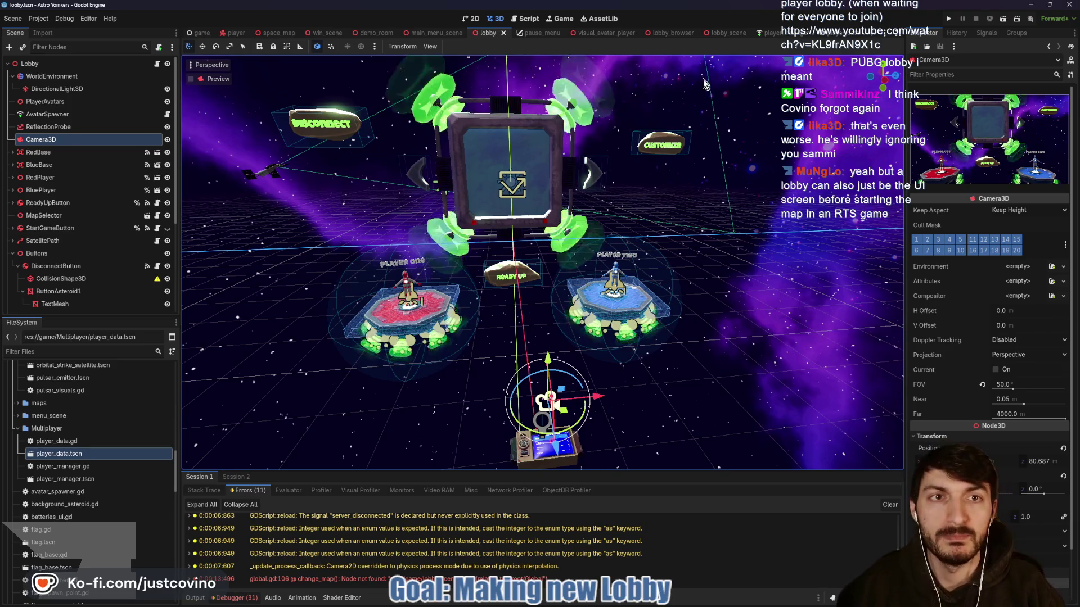
click(824, 34)
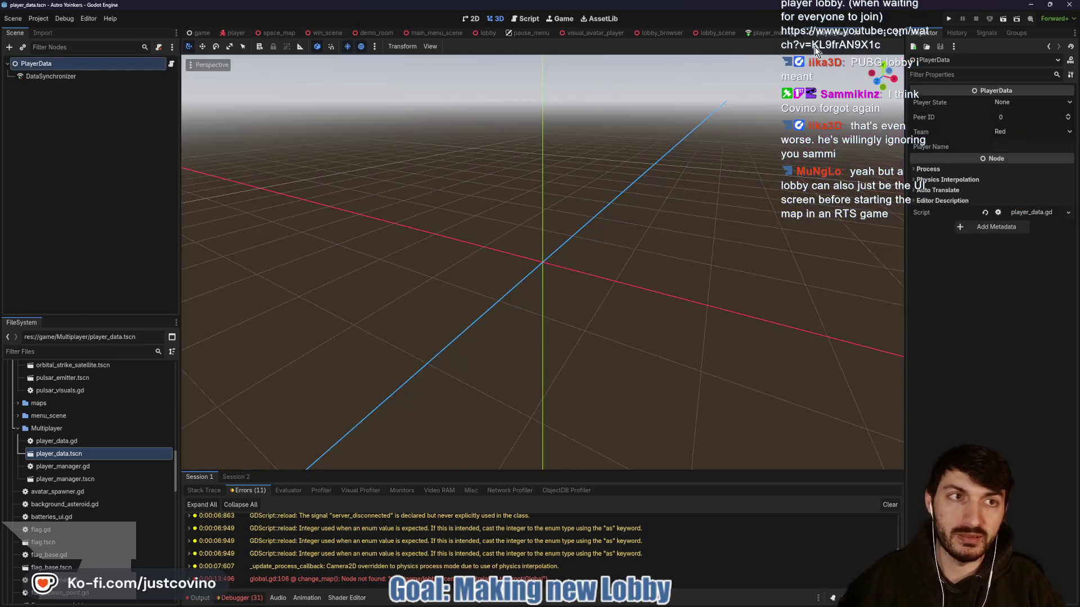
click(713, 34)
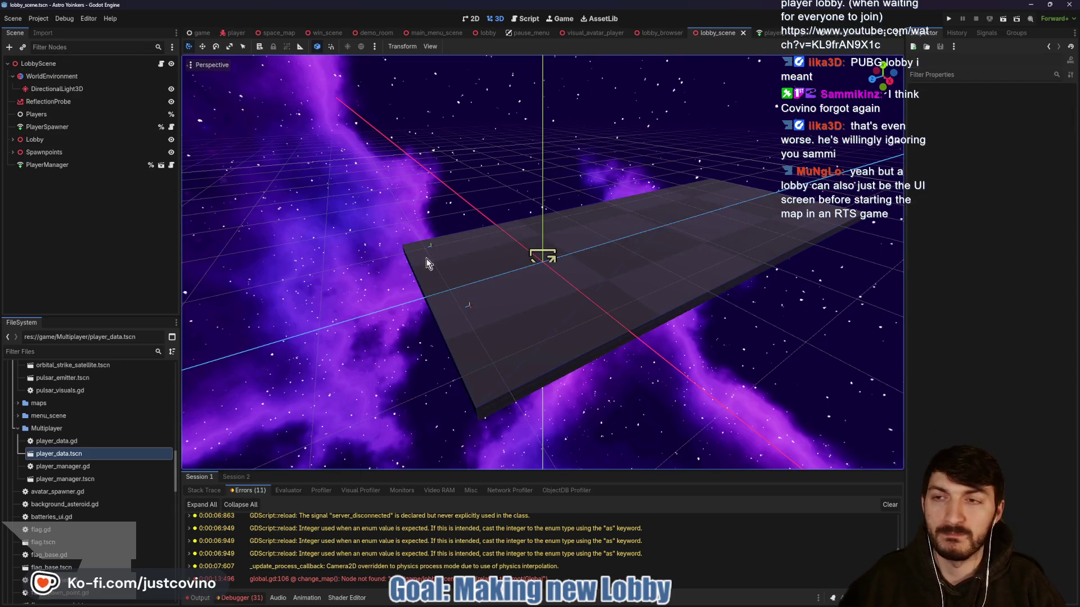
click(161, 65)
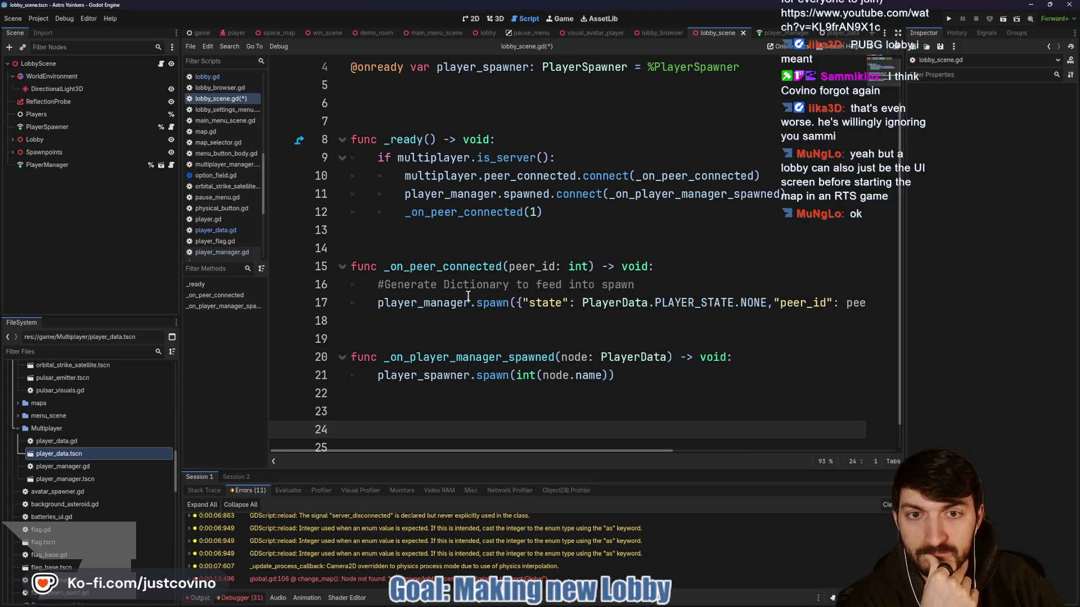
Add two new indented lines in _ready after _on_peer_connected(1) on line 12.
click(568, 212)
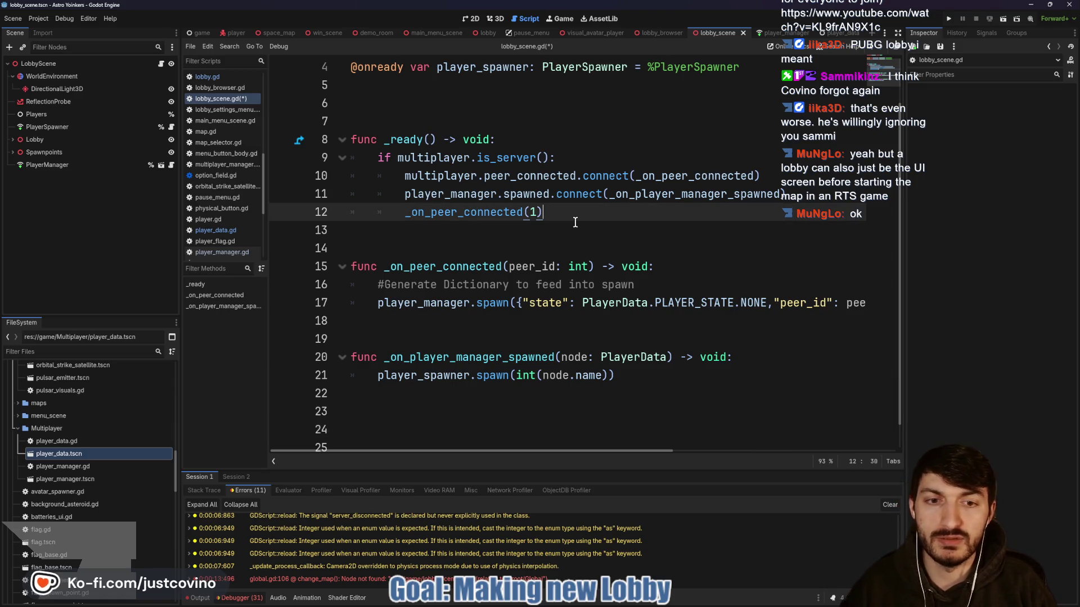
key(Return)
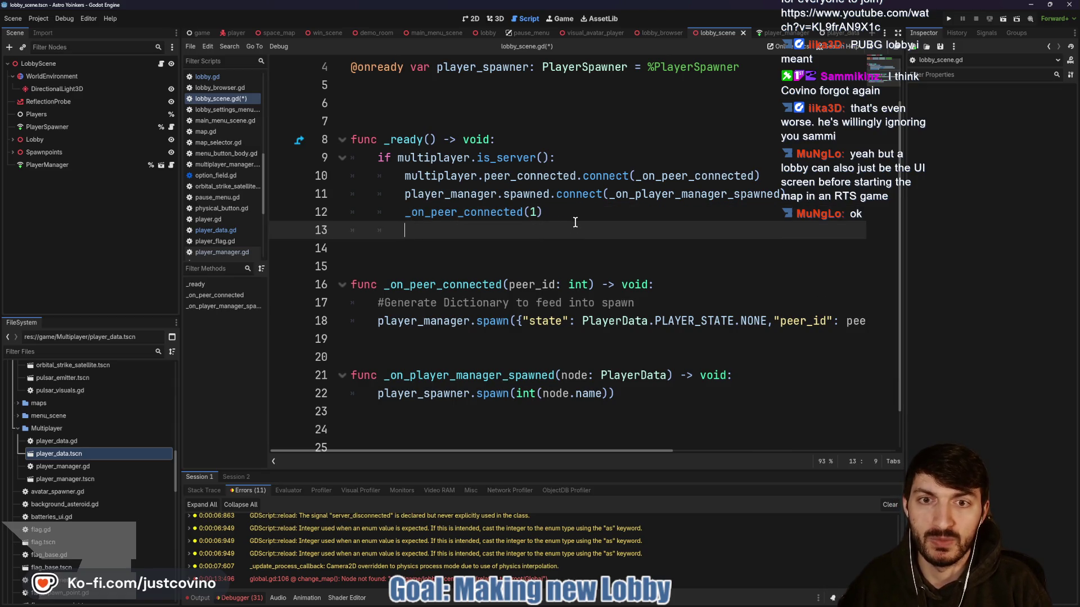
click(453, 393)
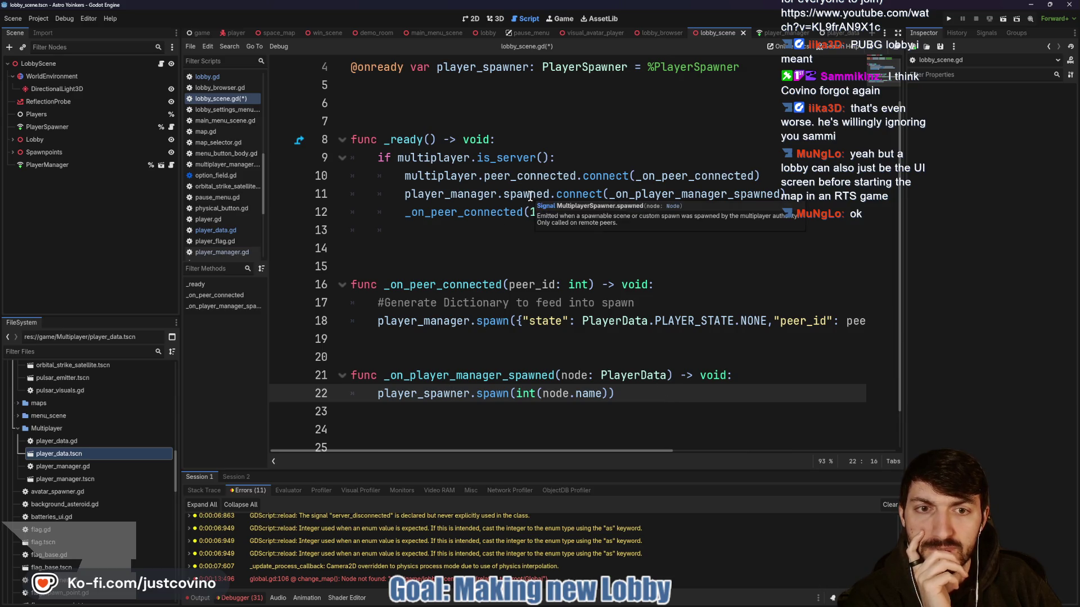
mouse_move(530, 196)
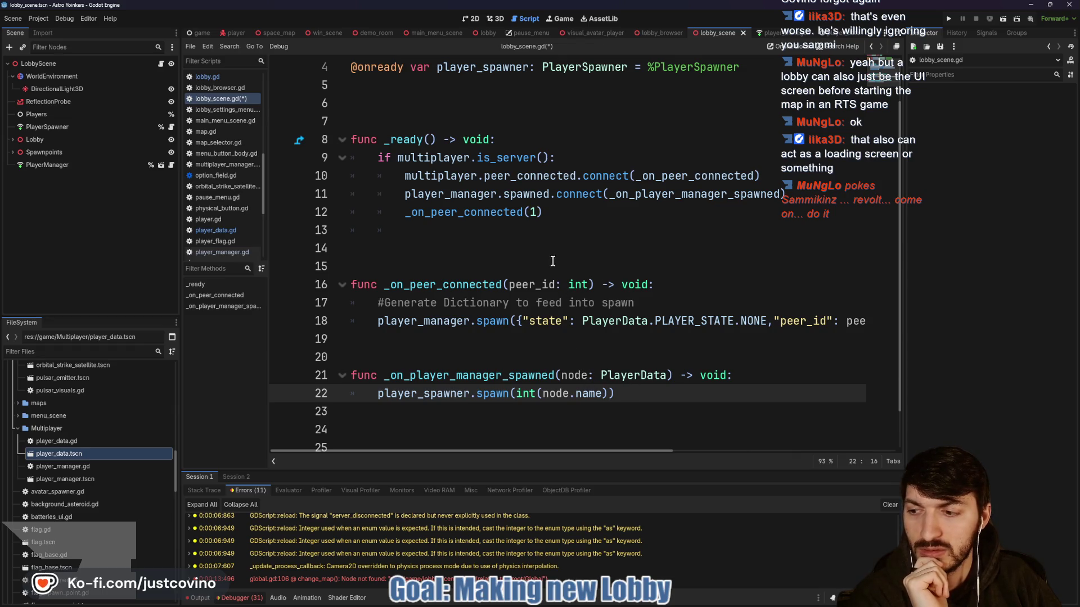
click(585, 216)
key(Return)
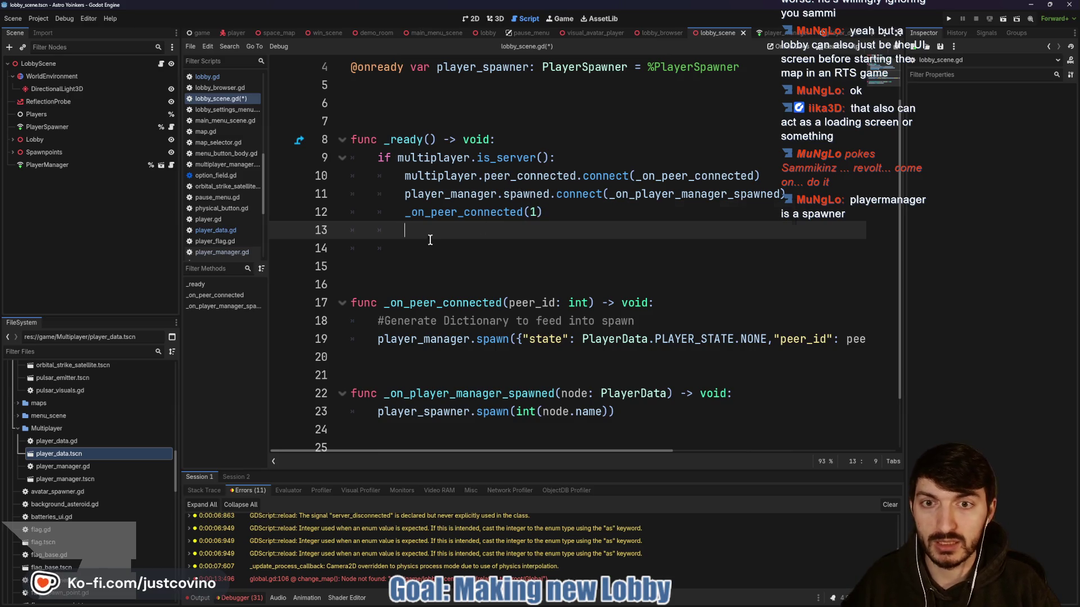
Complete line 13 as player_spawner.spawn(1) and save lobby_scene.gd.
text(ayer)
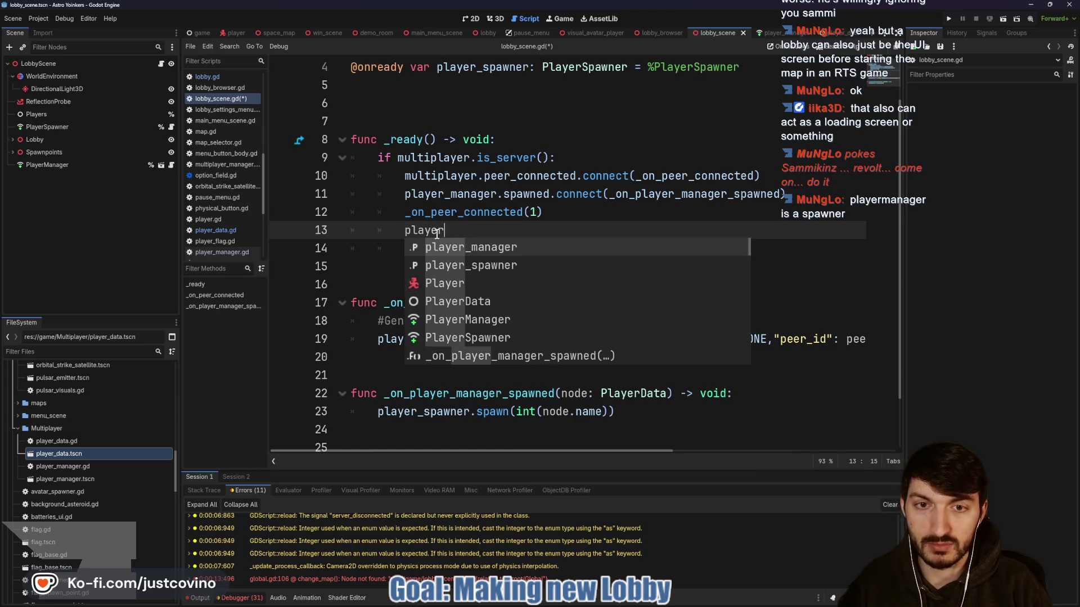
key(Down)
key(Return)
text(.spawn(1)
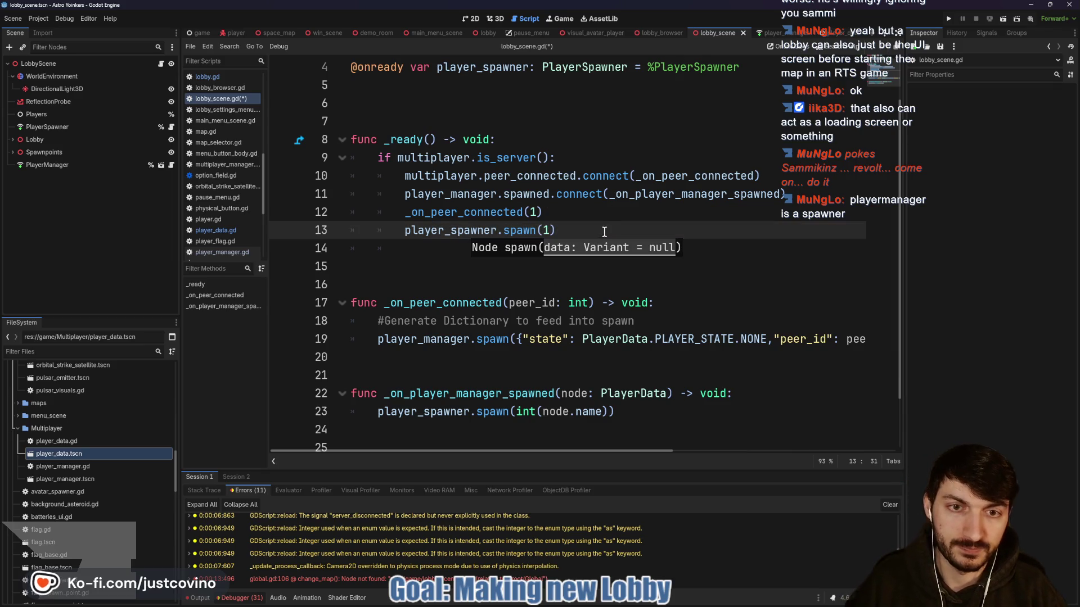
text())
key(ctrl+s)
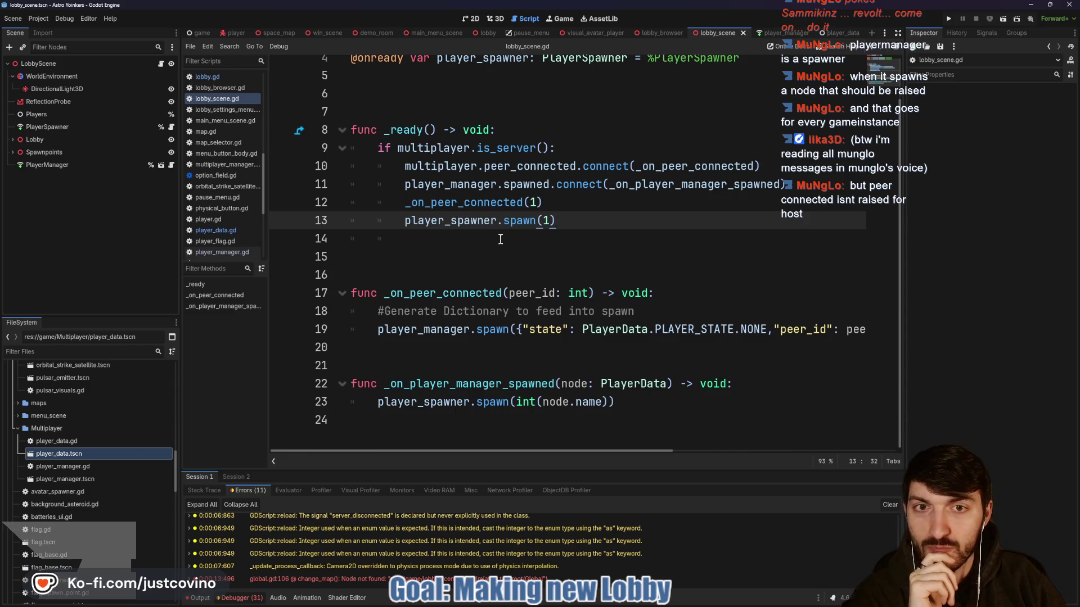
Select the host-spawning lines 12–13 and run the project.
click(528, 163)
drag(611, 223, 377, 204)
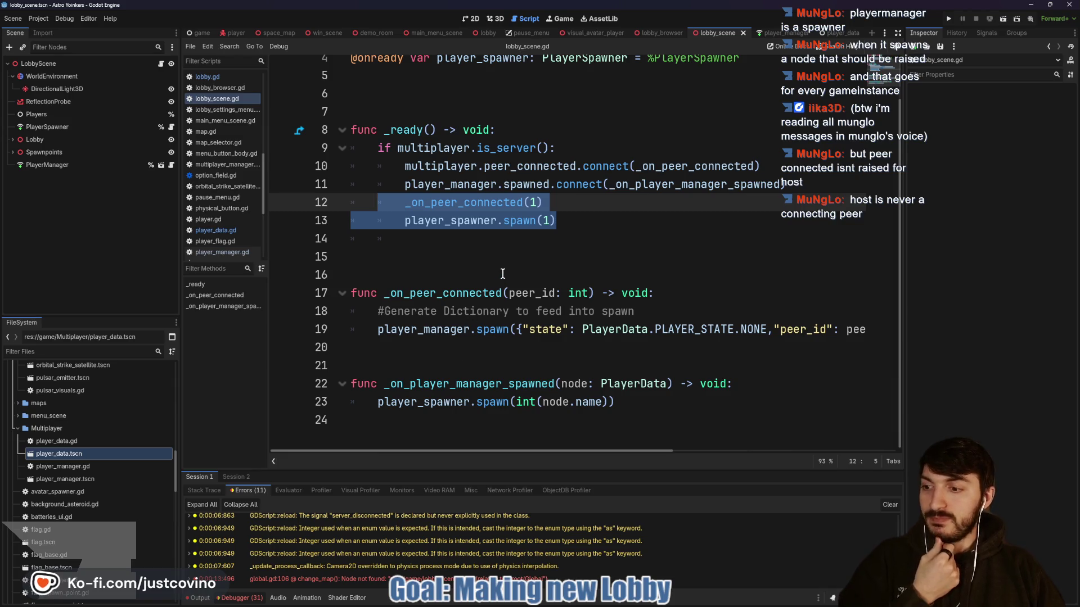
click(949, 19)
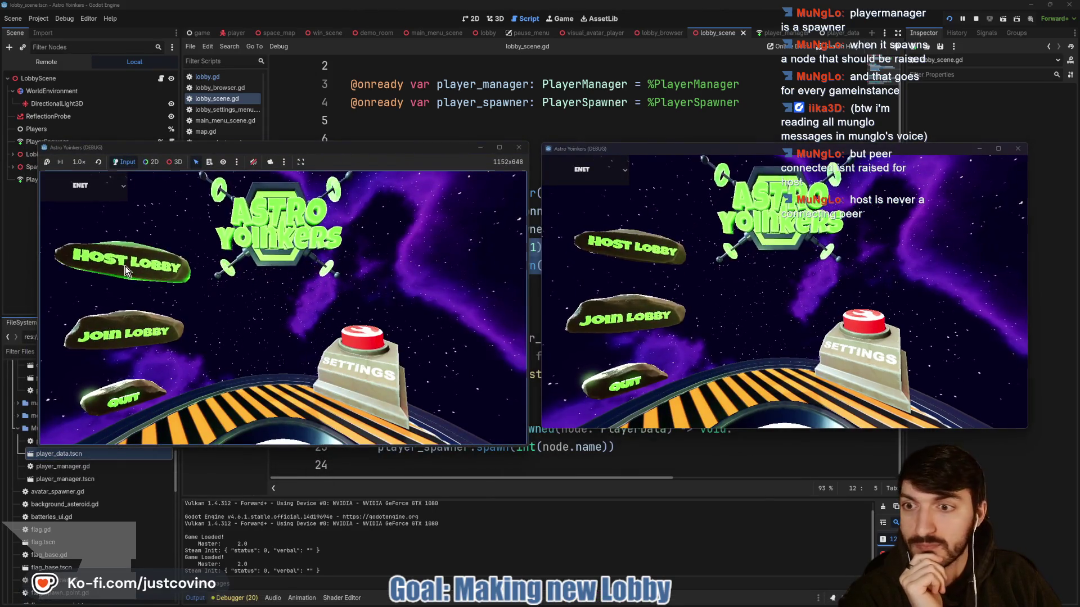
Host a private lobby in window one, join Fake Lobby 54 from window two, and jump the astronaut.
click(125, 265)
click(275, 276)
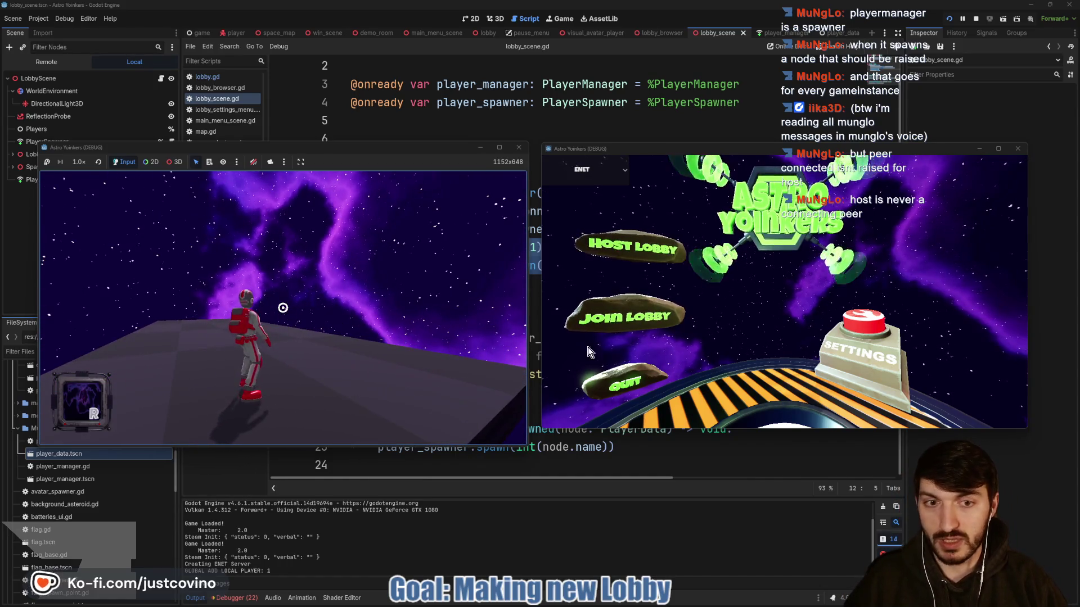
click(638, 307)
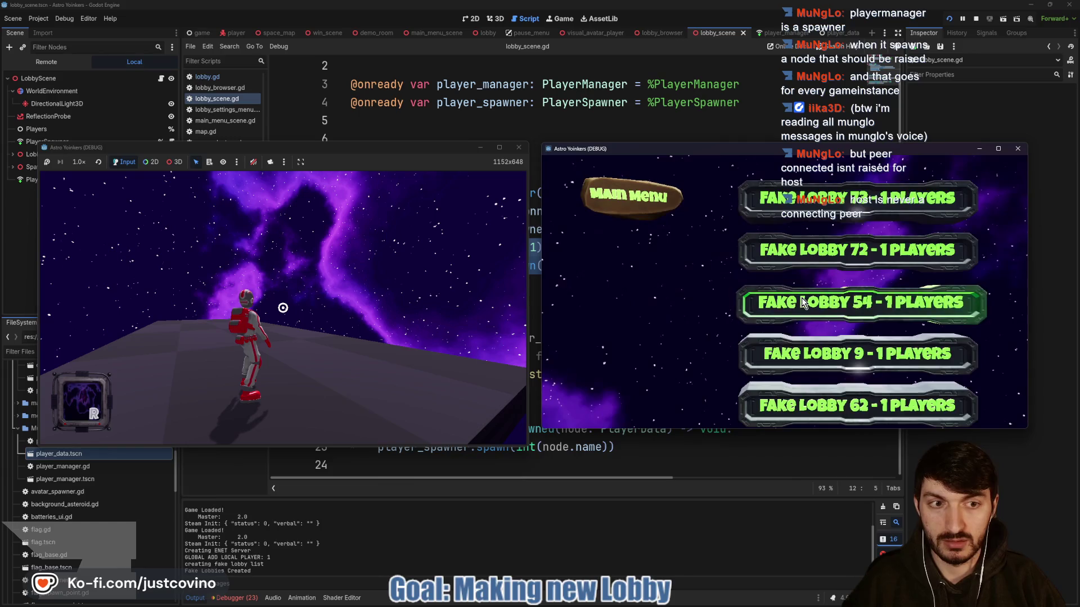
click(801, 301)
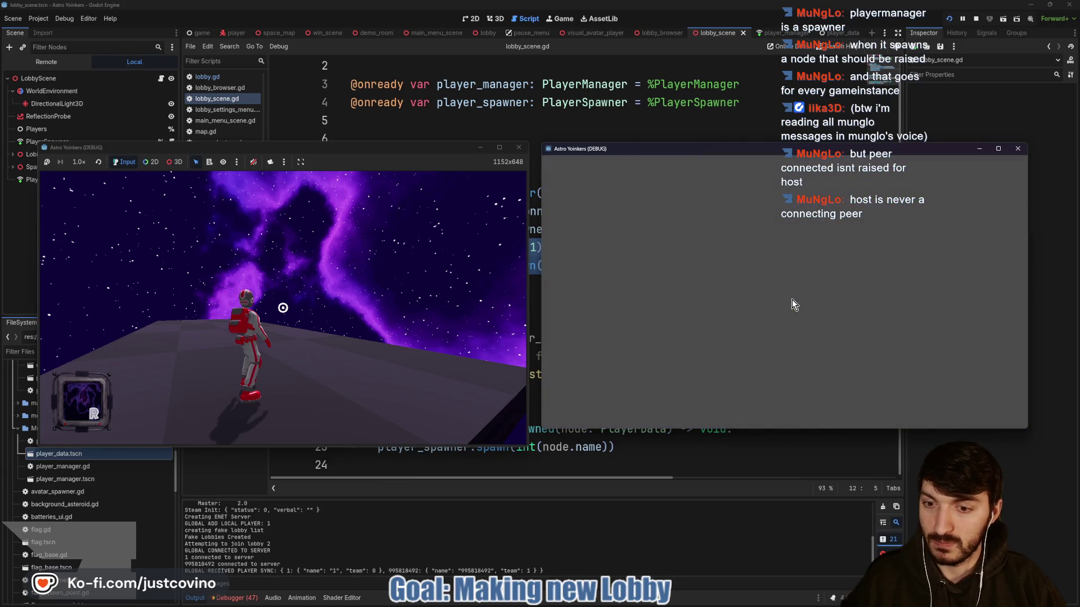
click(369, 286)
key(space)
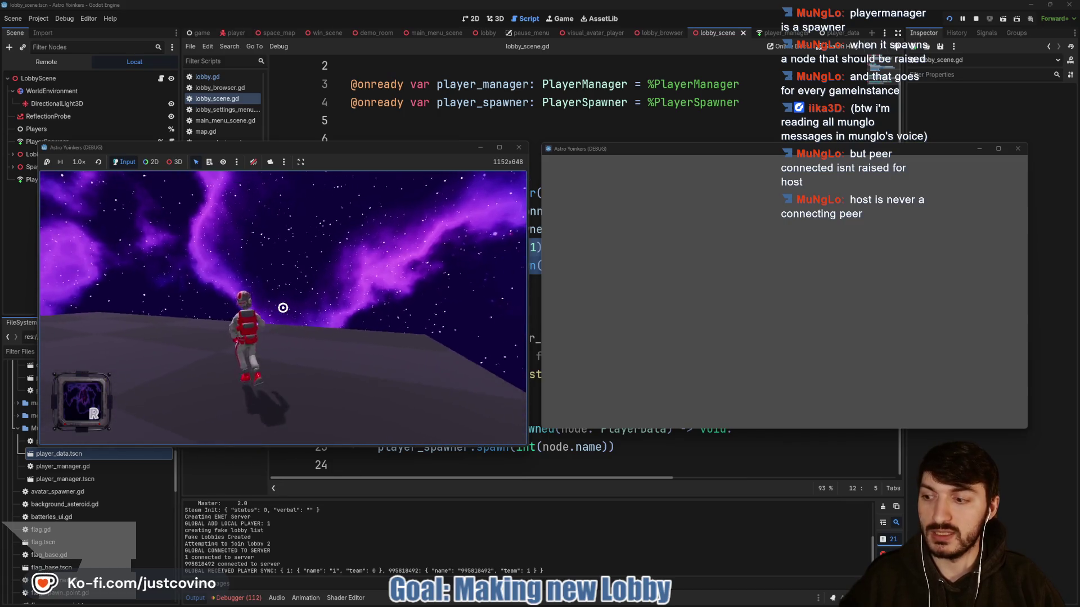
key(space)
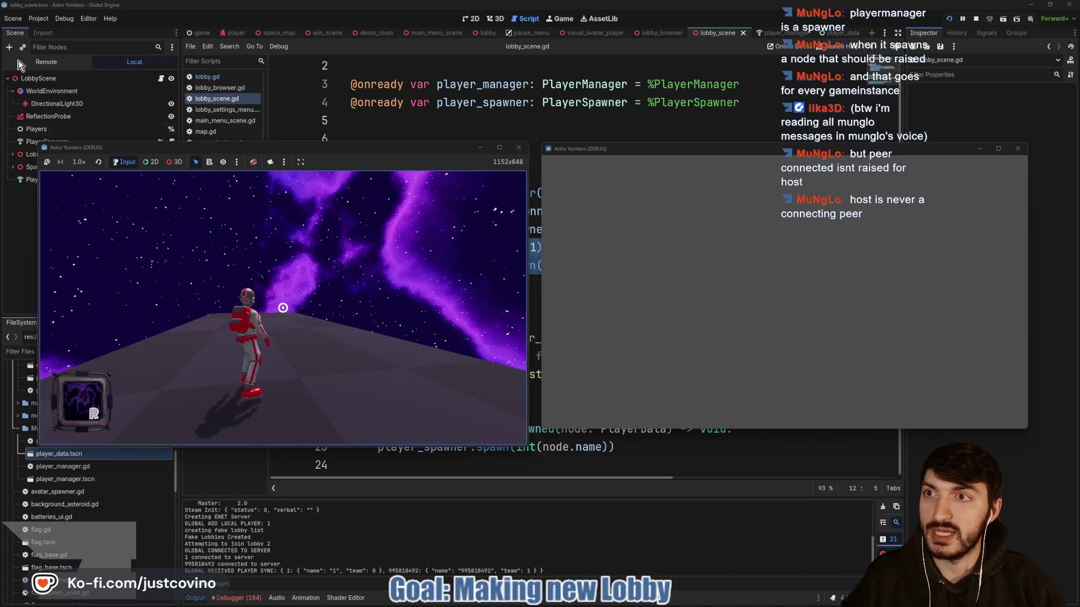
Expand LobbyScene, Players and PlayerManager in the Remote tree and view Debugger Errors.
click(10, 62)
click(24, 192)
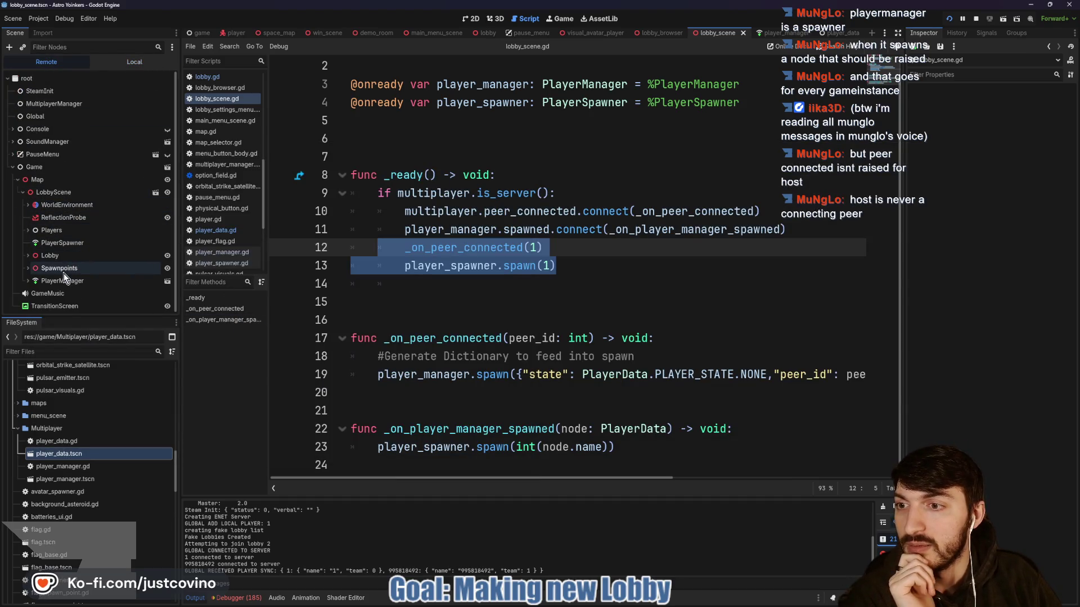
click(28, 230)
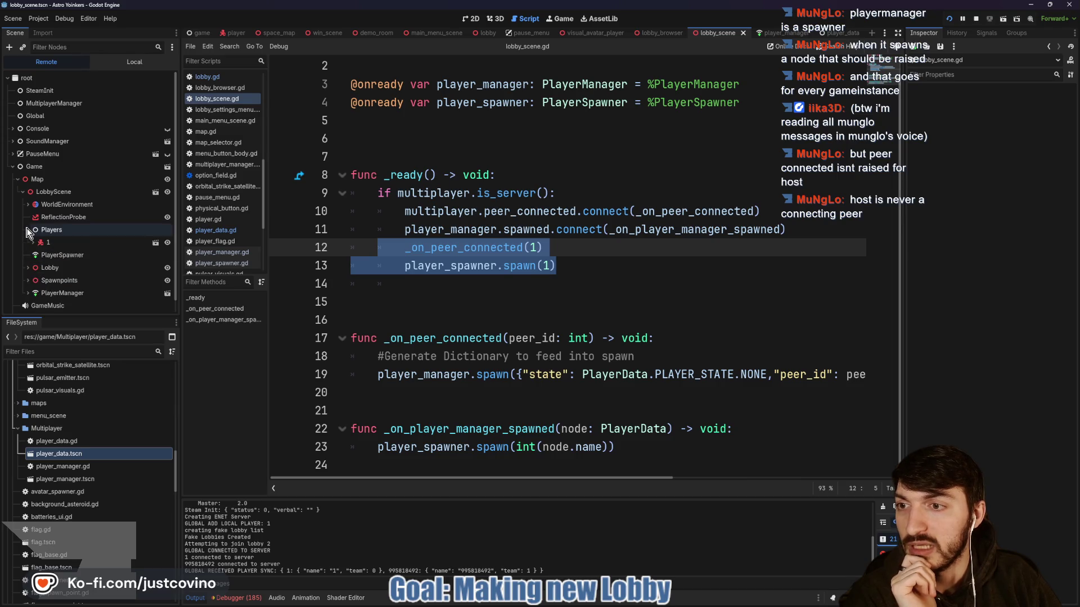
click(28, 293)
scroll(42, 286, down, 1)
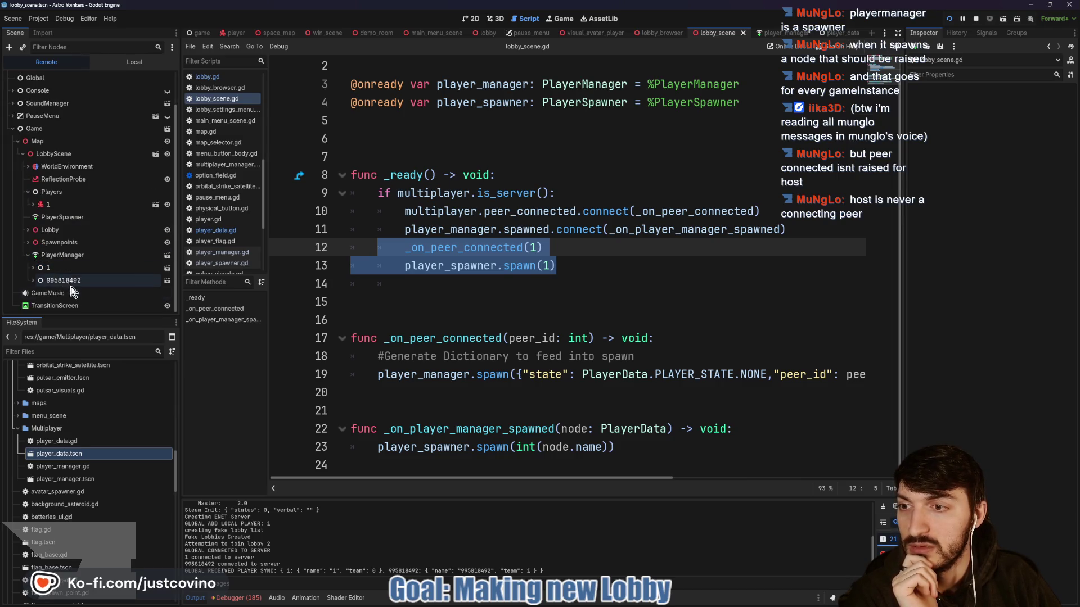
click(248, 598)
scroll(332, 538, down, 3)
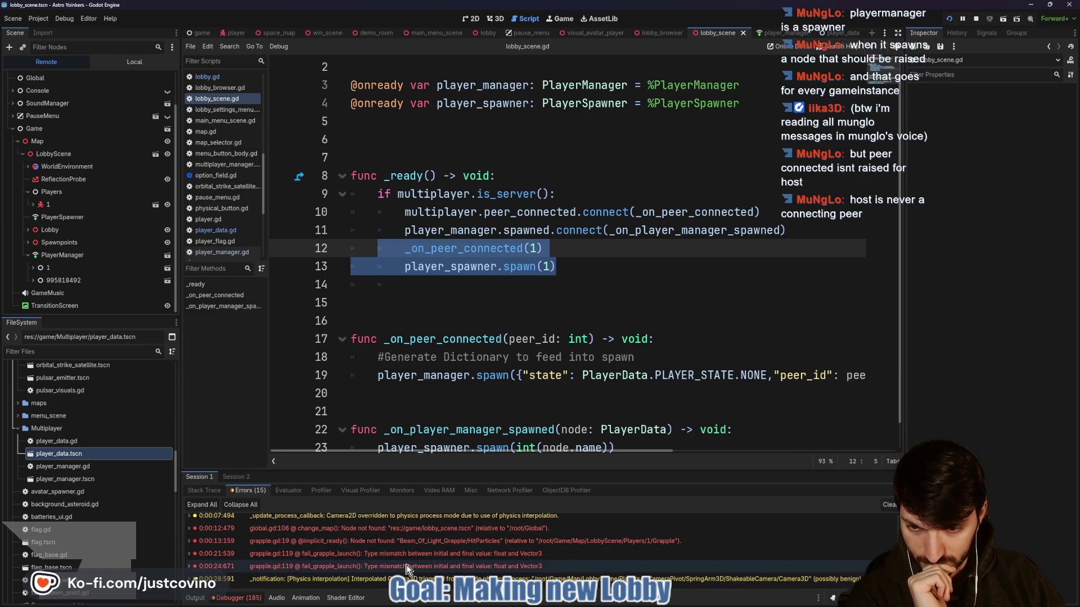
Review Session 2's errors and LobbyScene tree, then stop the running game.
click(236, 477)
scroll(308, 544, down, 2)
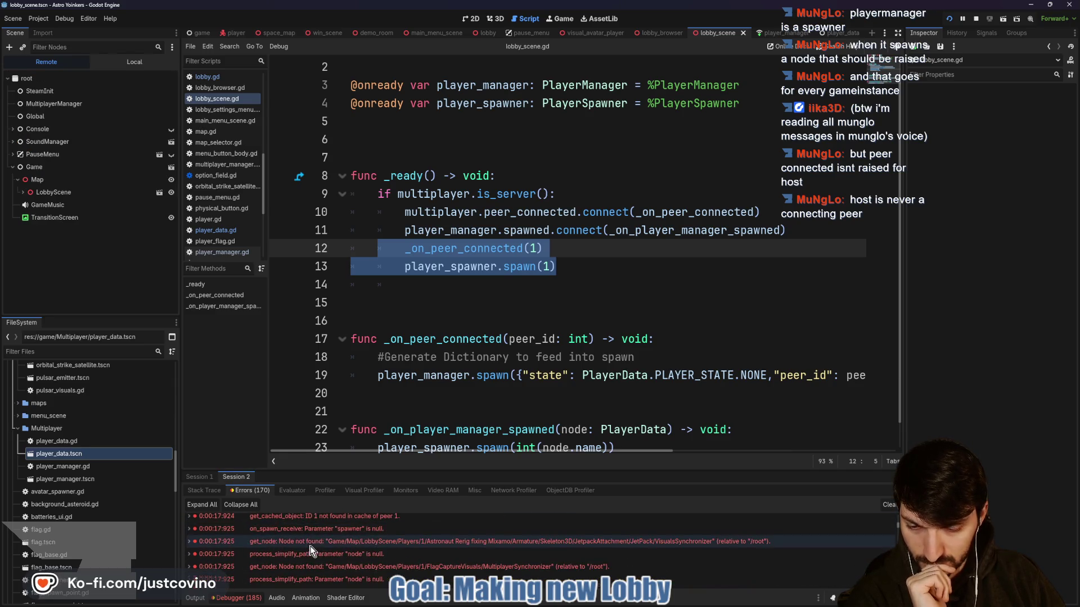
click(23, 192)
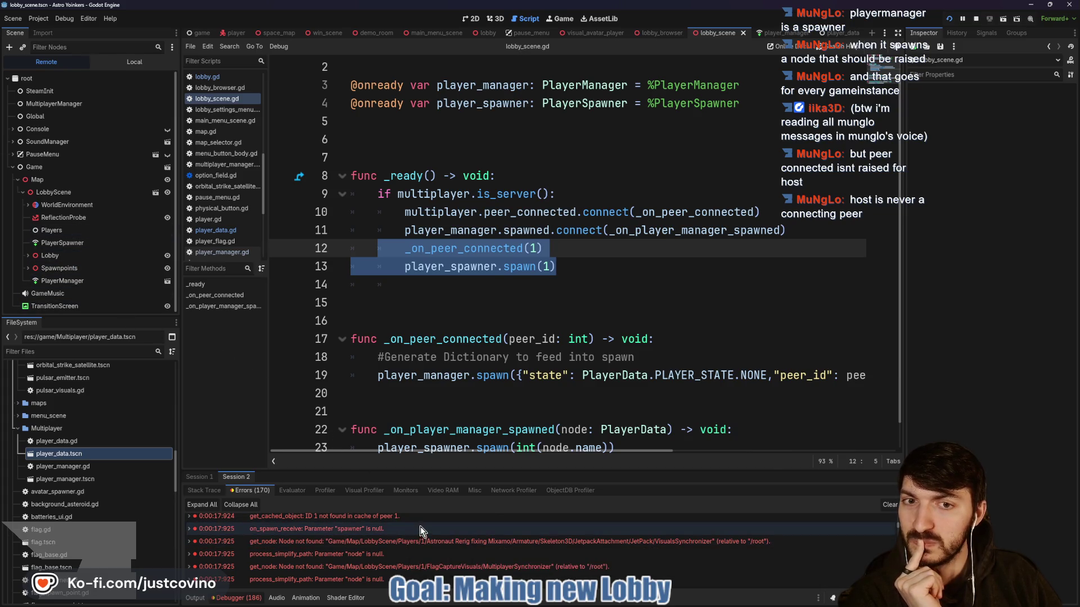
scroll(409, 545, down, 1)
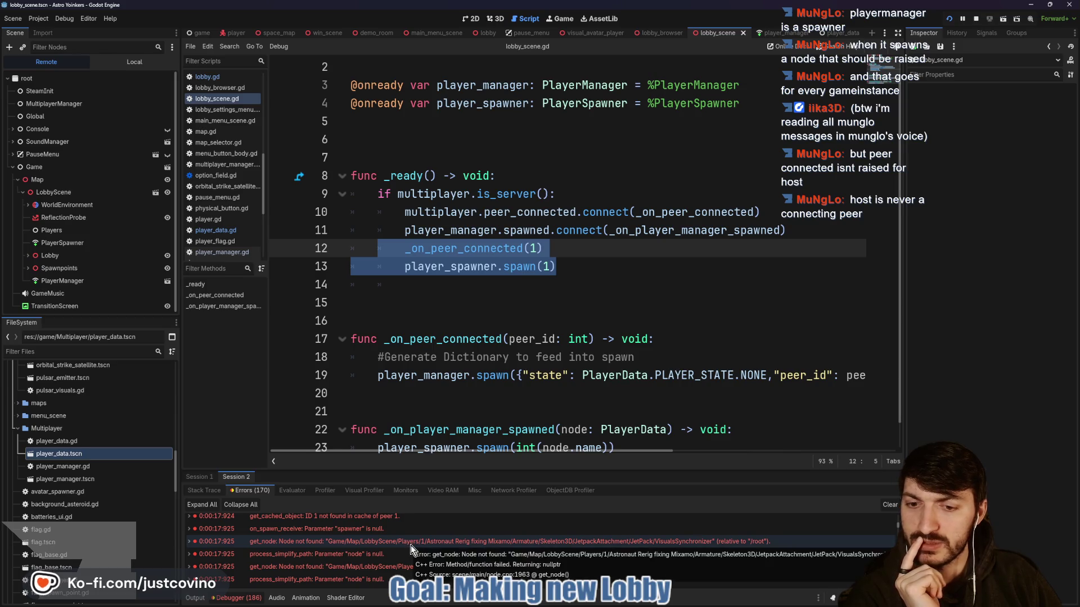
scroll(410, 545, down, 3)
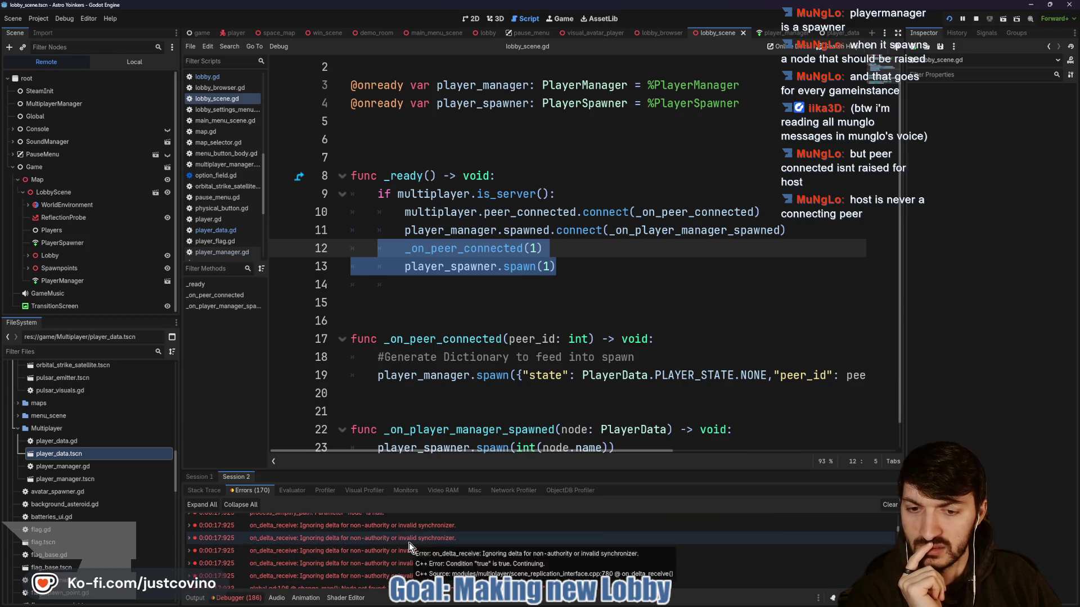
scroll(409, 541, down, 3)
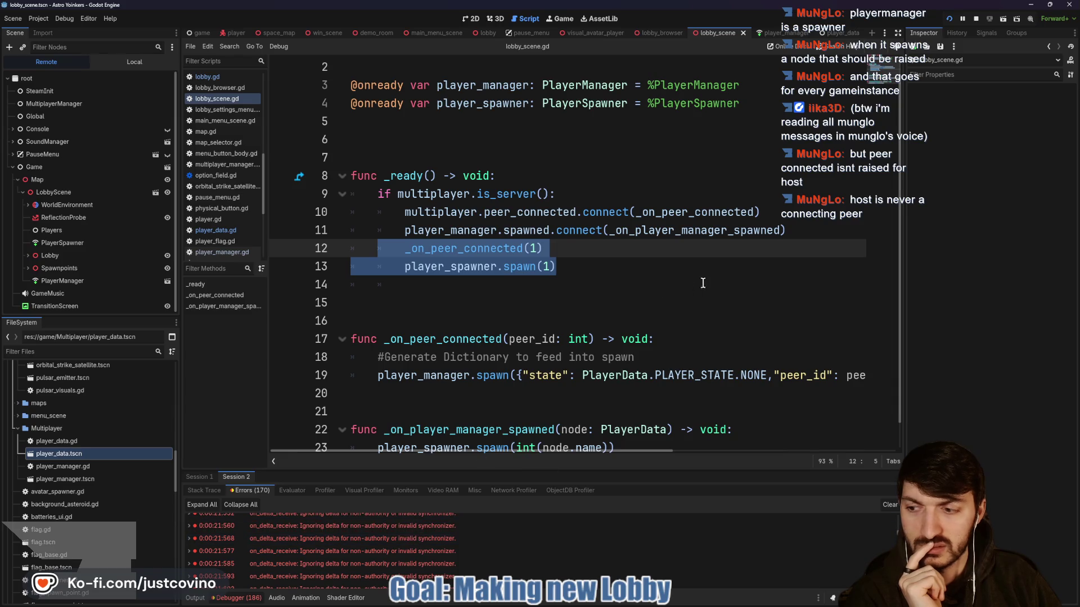
click(977, 18)
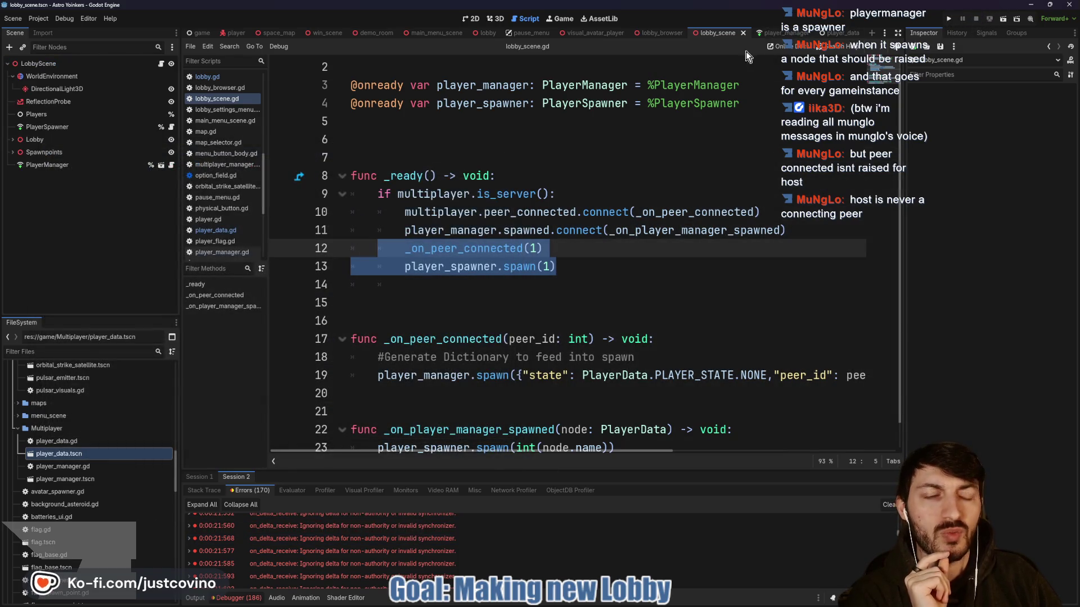
Select the two signal connection lines 10–11 in lobby_scene.gd.
click(548, 282)
drag(786, 230, 374, 218)
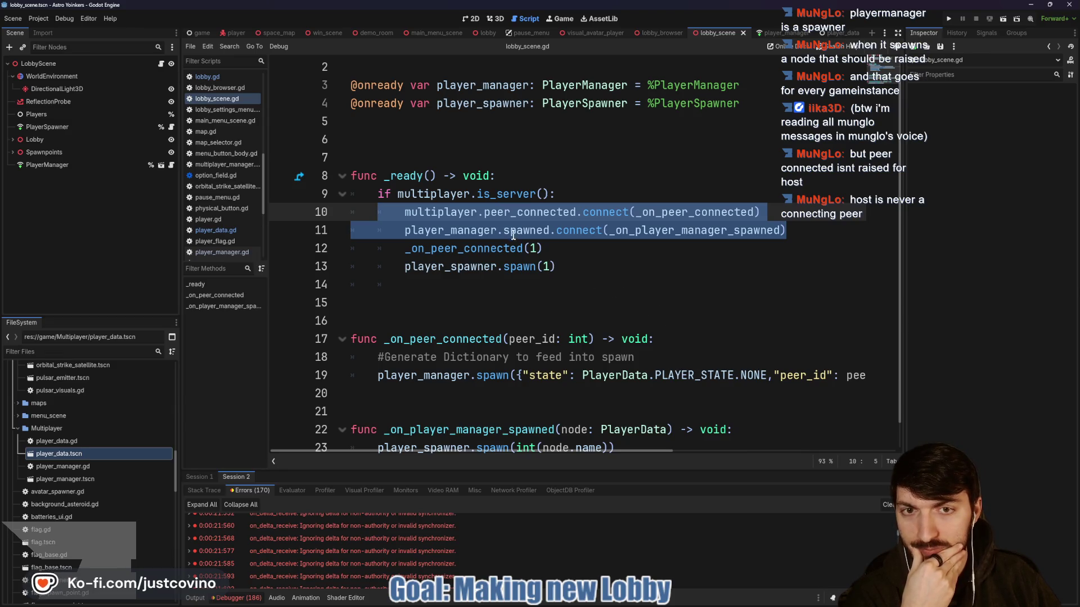
mouse_move(503, 215)
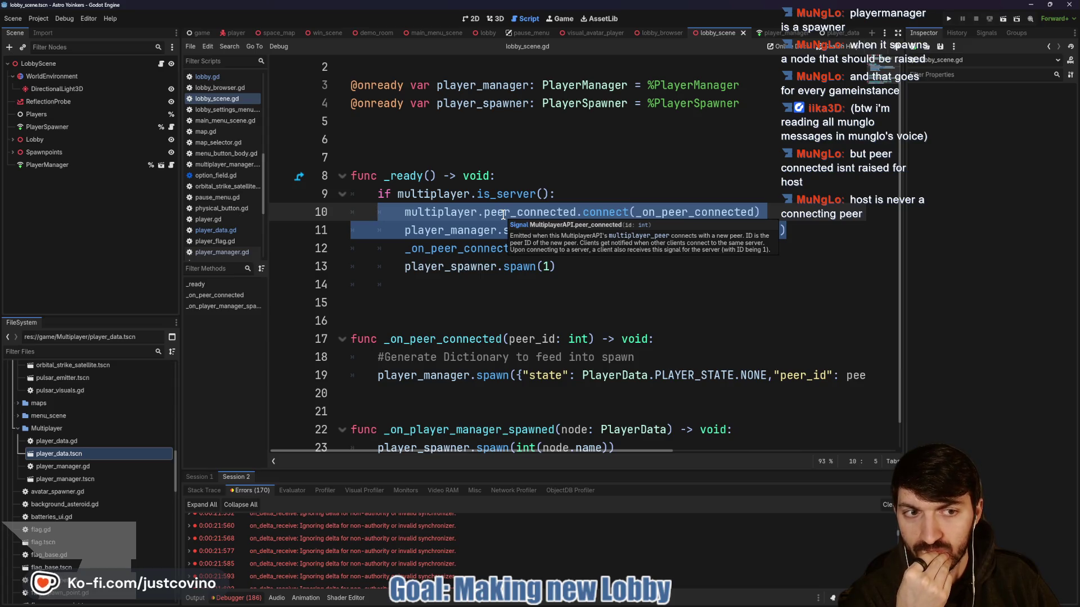
scroll(543, 285, down, 1)
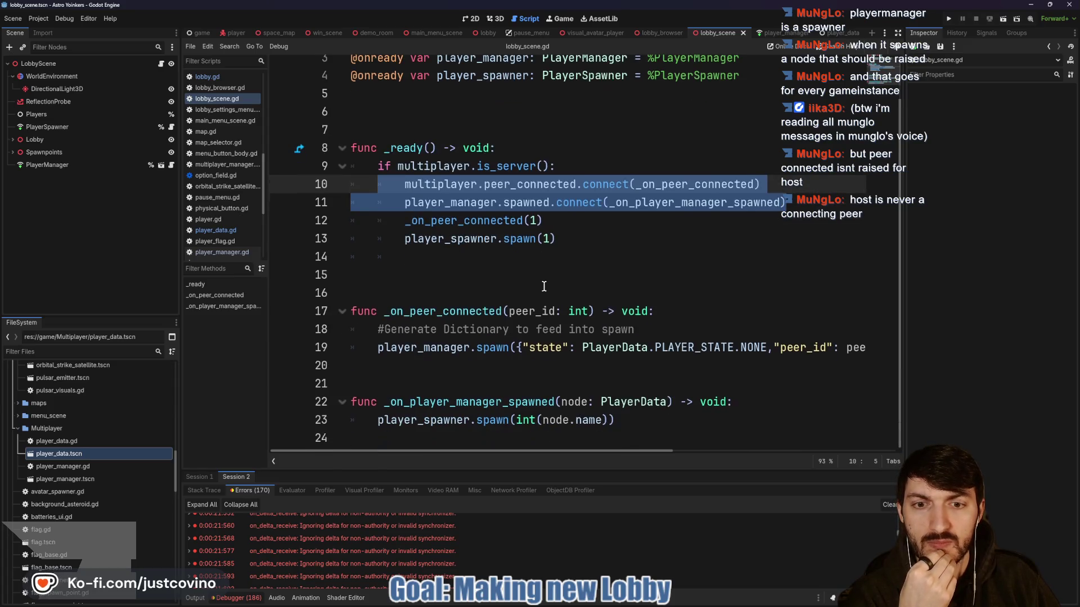
click(446, 351)
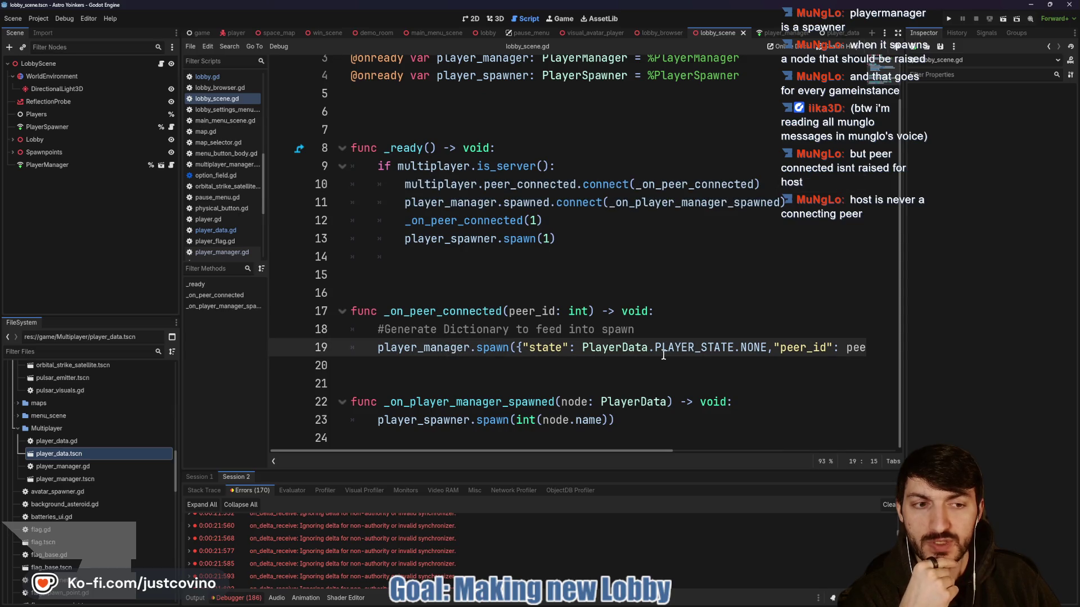
scroll(679, 353, right, 5)
scroll(658, 357, left, 5)
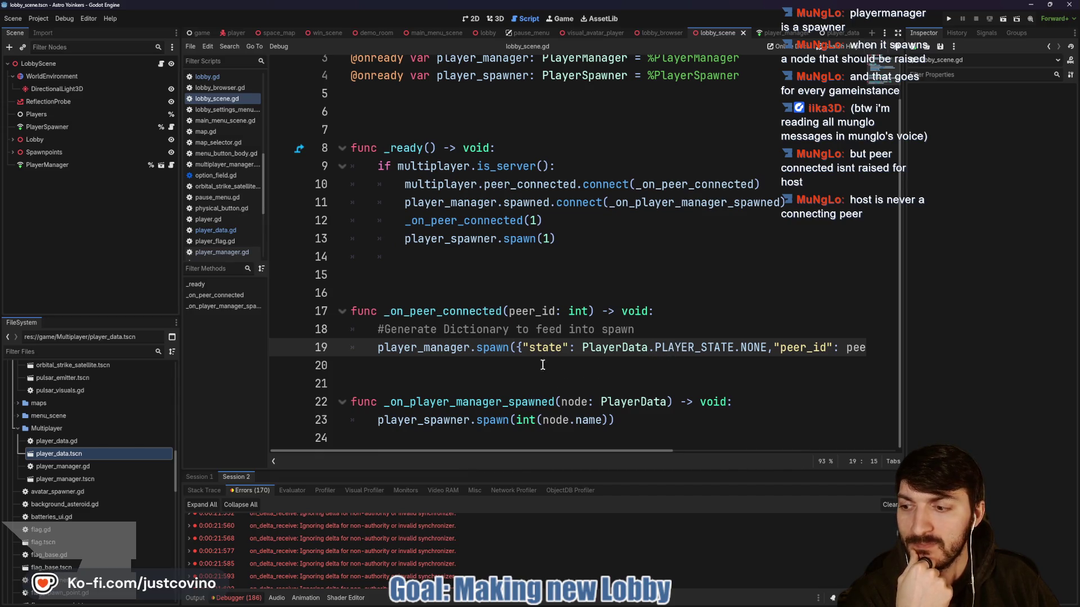
double_click(526, 202)
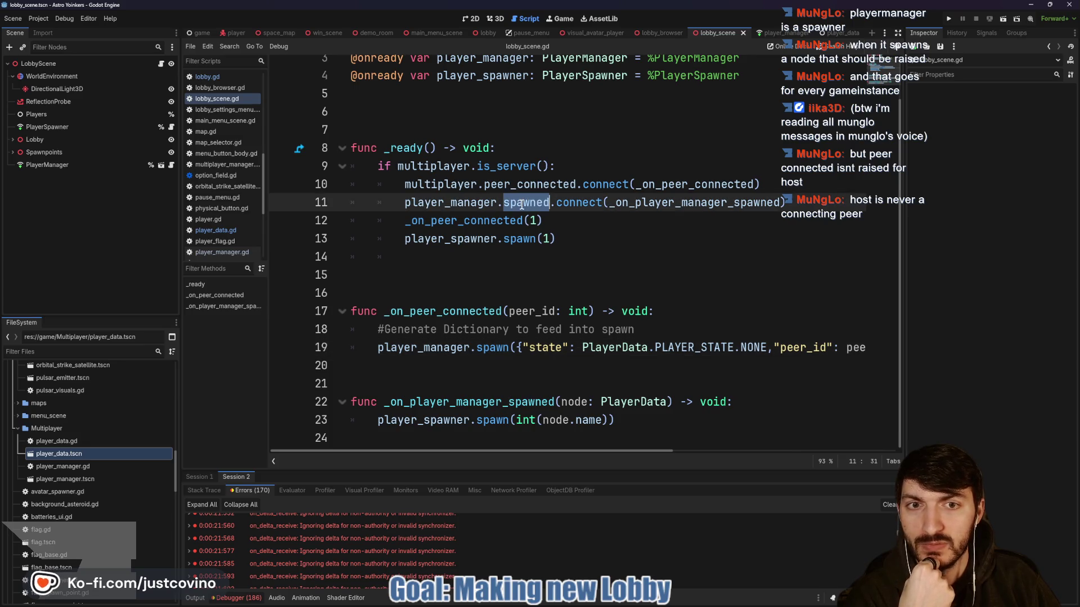
double_click(666, 204)
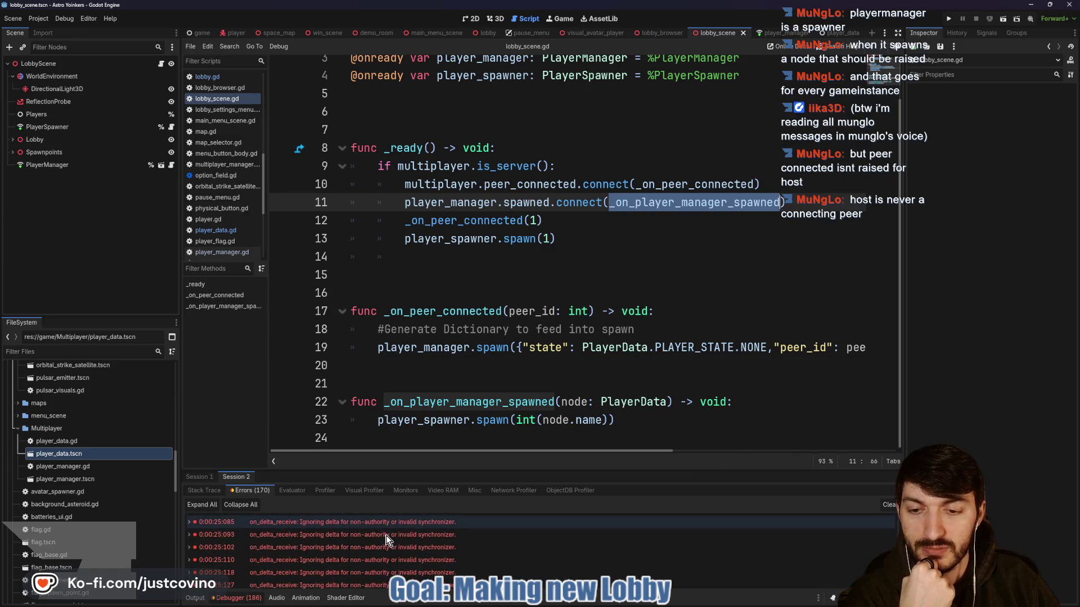
click(889, 505)
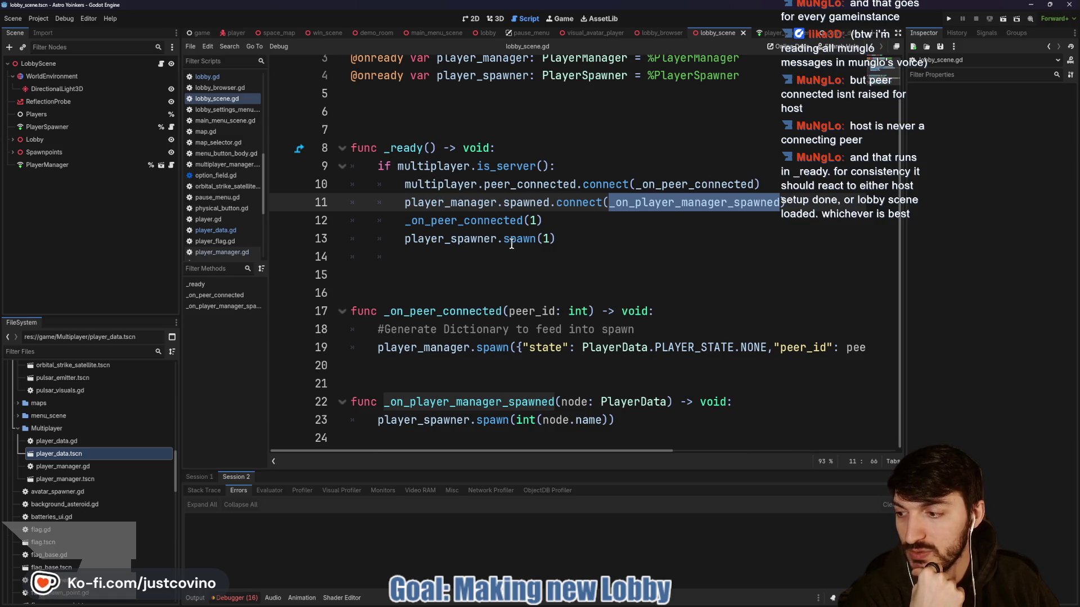
Select the LobbyScene class name and lines 9–11 of _ready to review them.
mouse_move(508, 242)
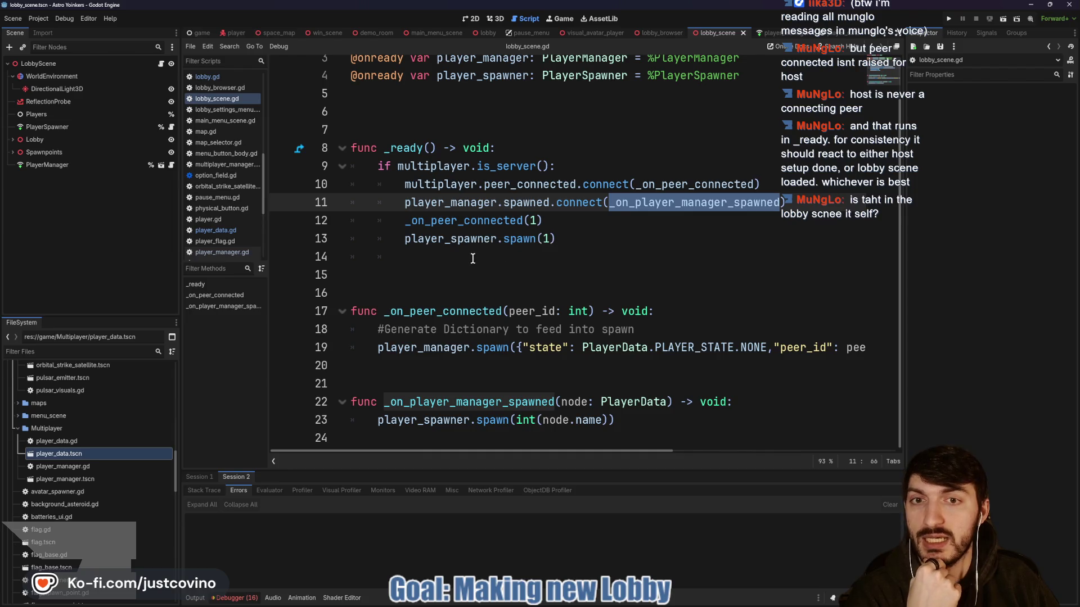
scroll(475, 266, up, 1)
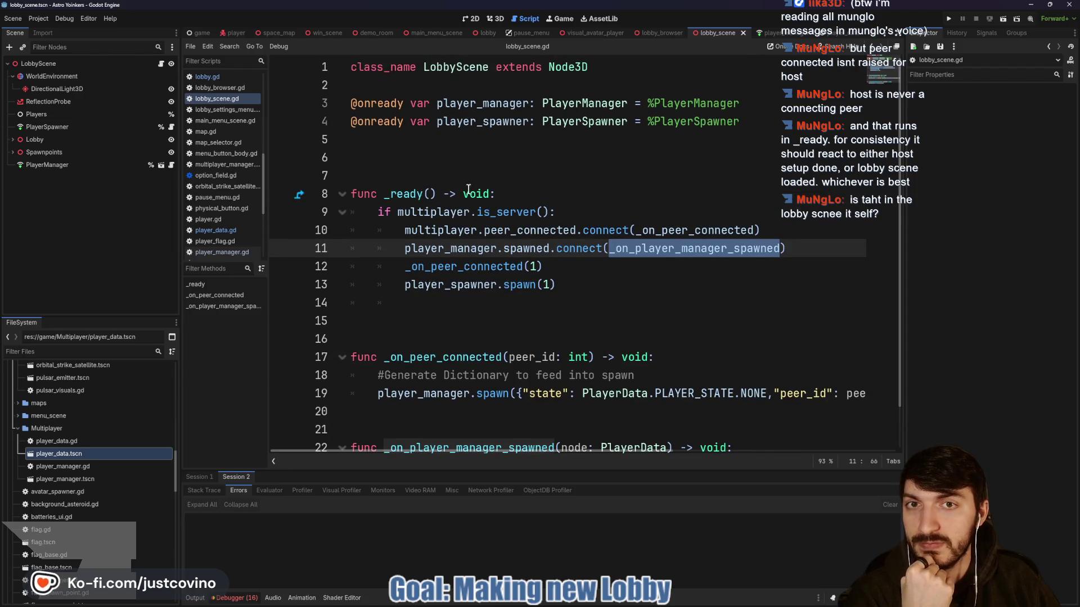
double_click(439, 68)
double_click(404, 192)
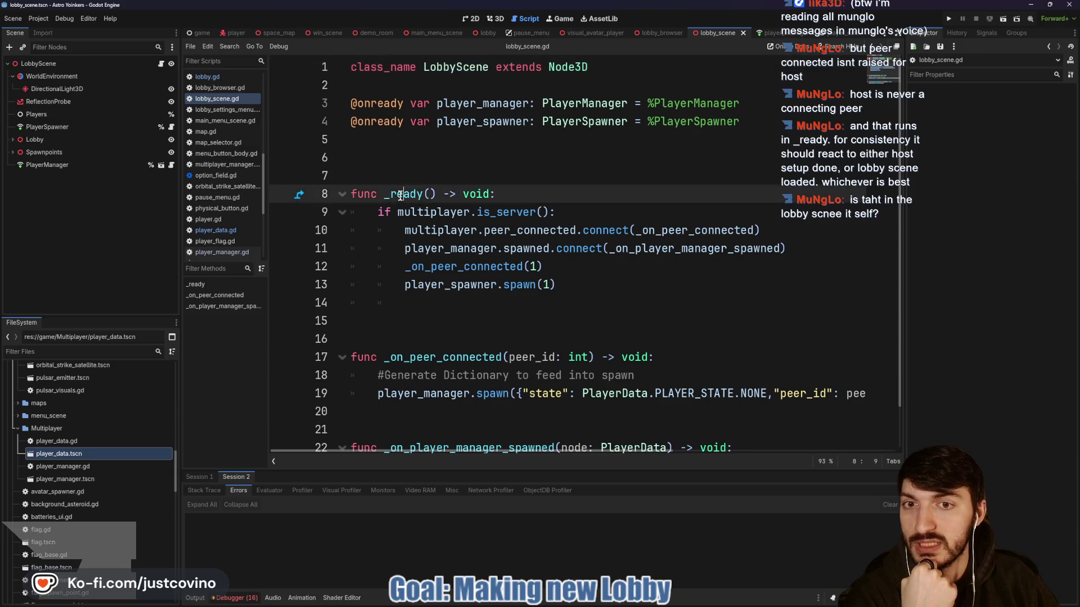
drag(371, 213, 835, 246)
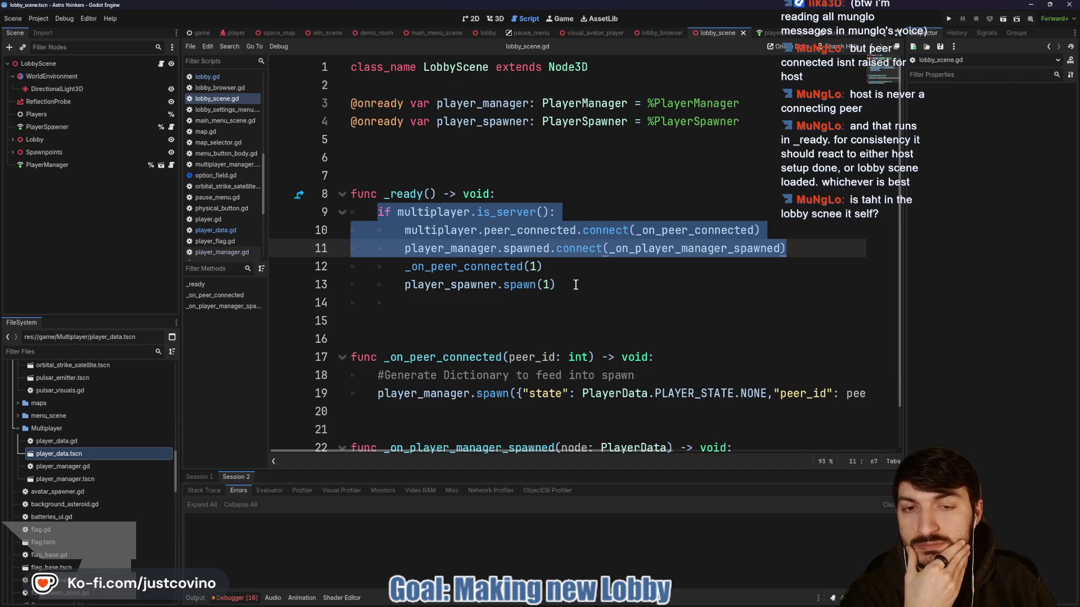
scroll(575, 286, down, 1)
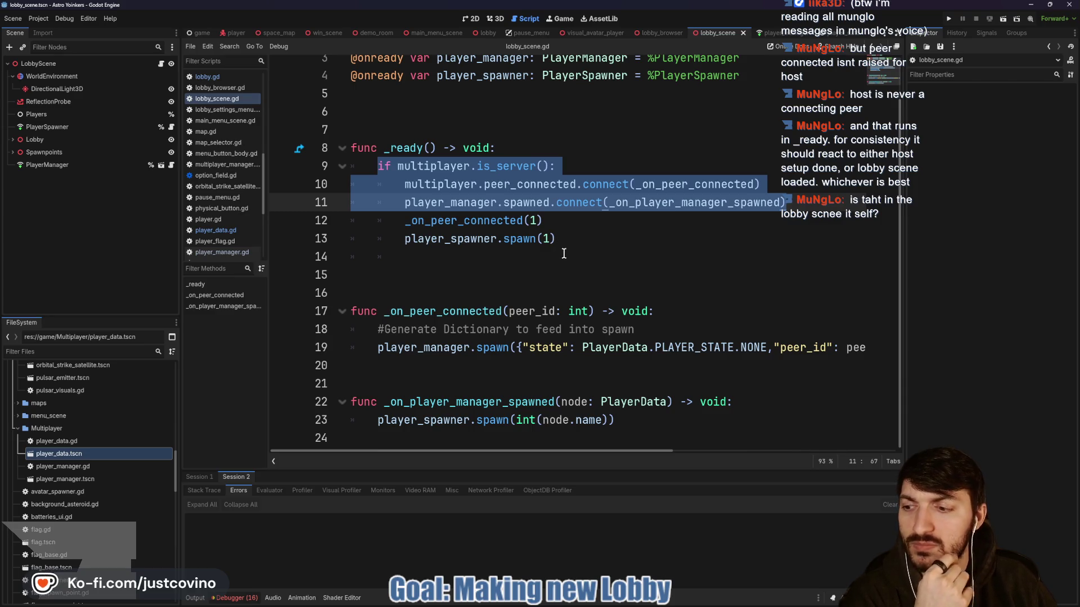
Delete the stray indented empty line after spawn(1), then view the scene in 3D.
drag(454, 257, 332, 259)
key(BackSpace)
key(BackSpace)
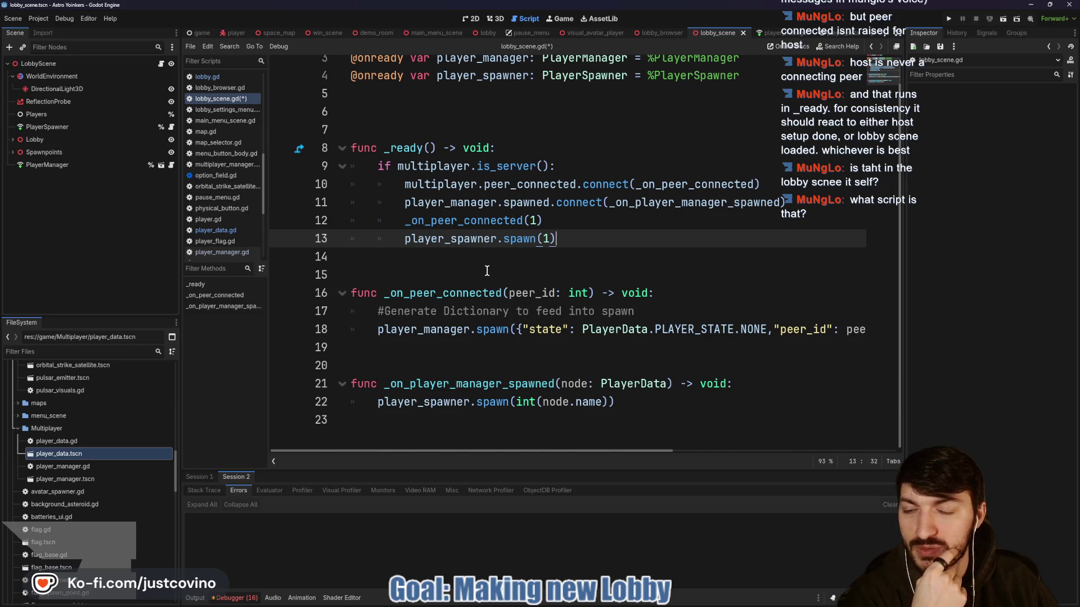
scroll(487, 270, up, 2)
click(496, 19)
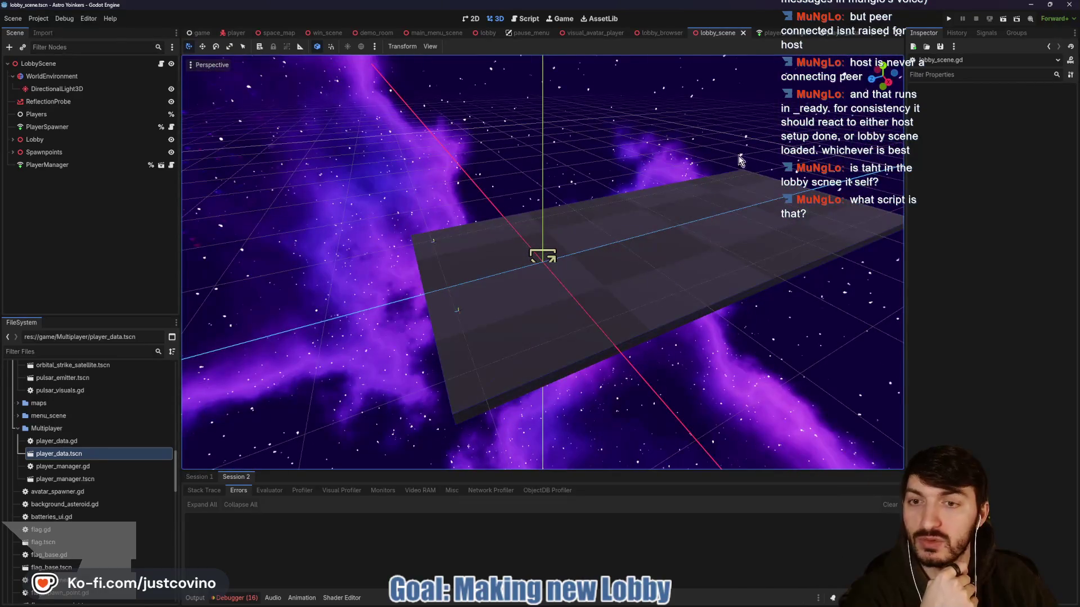
click(161, 63)
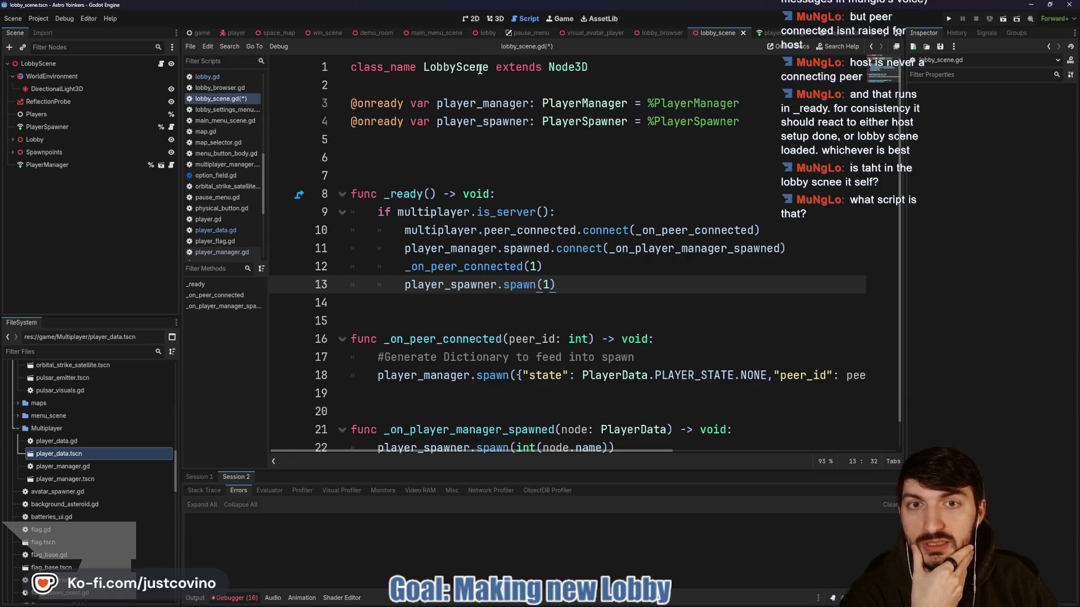
mouse_move(599, 289)
mouse_down()
mouse_move(354, 194)
mouse_move(361, 203)
mouse_up()
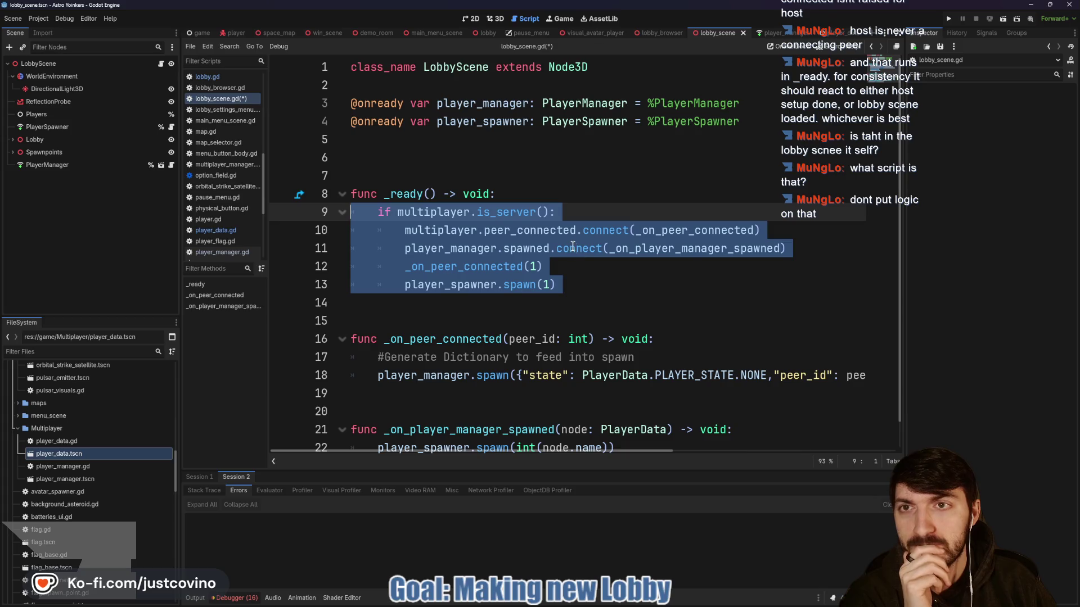
click(196, 33)
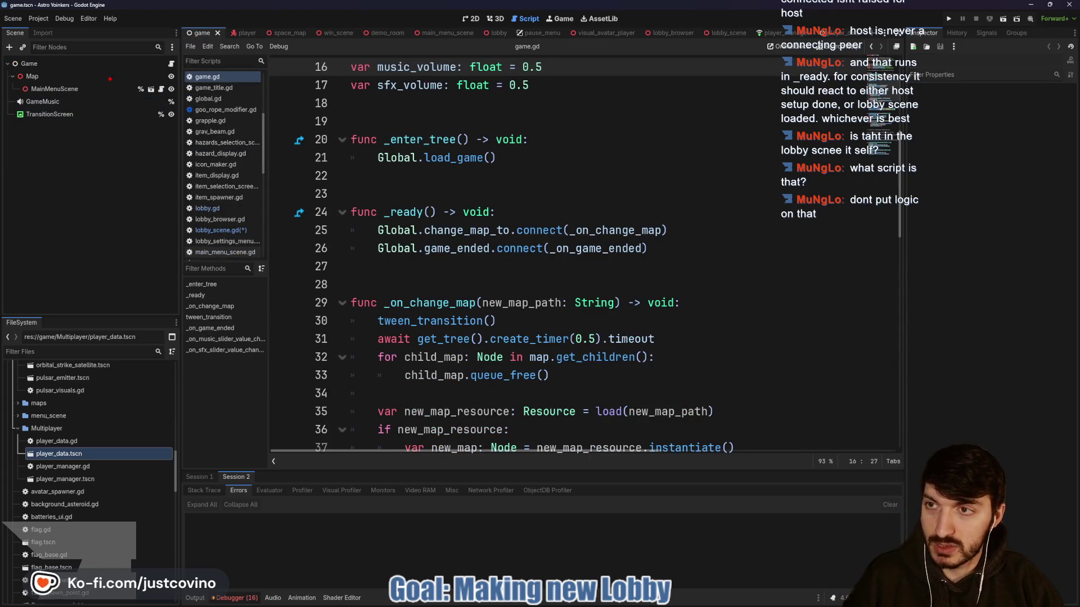
drag(58, 63, 342, 62)
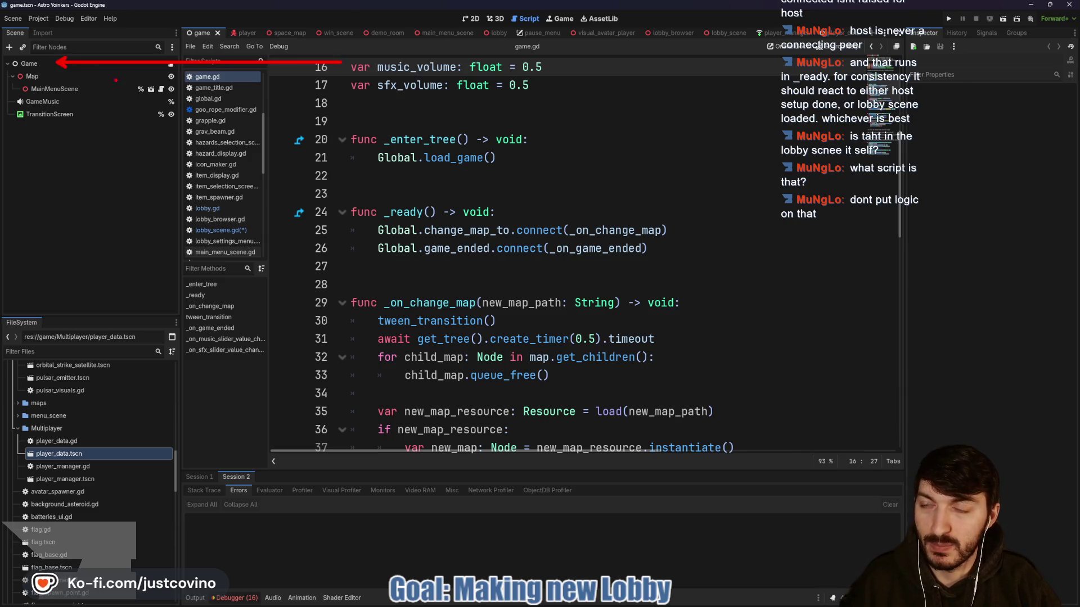
drag(48, 77, 287, 75)
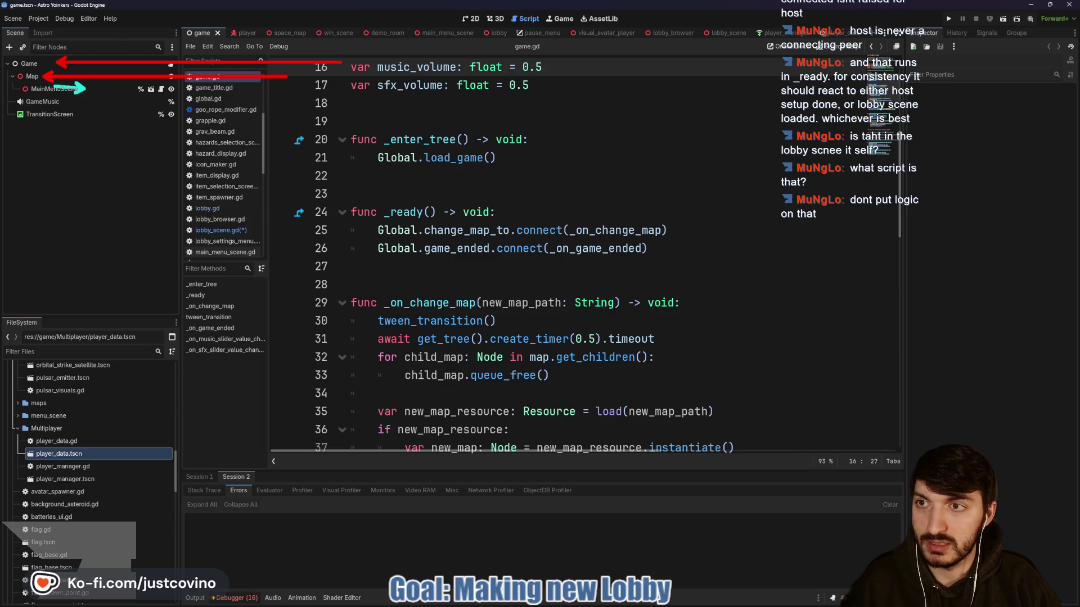
drag(62, 83, 73, 82)
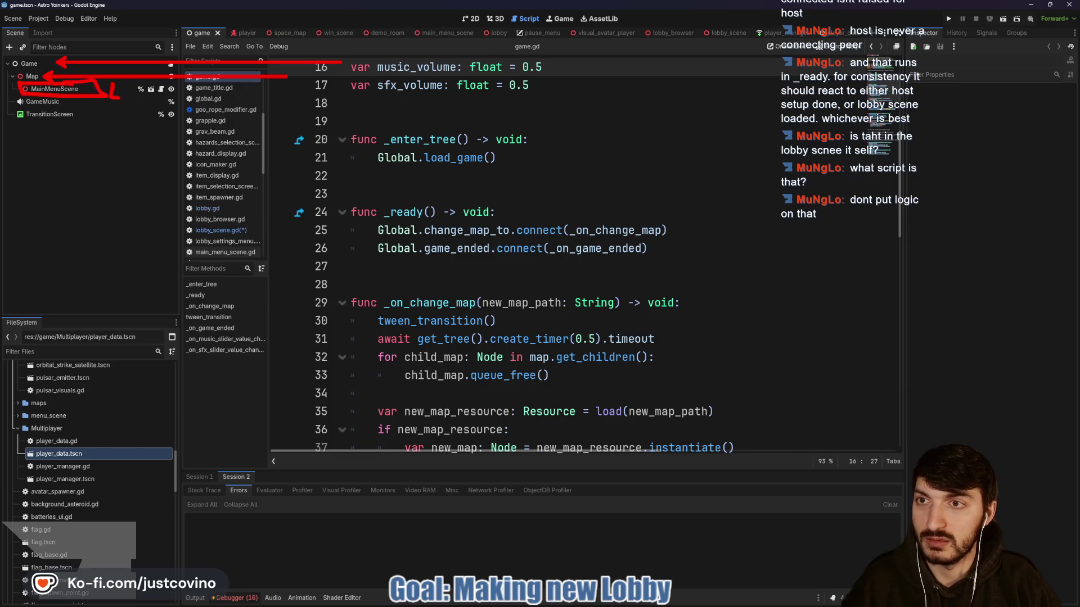
drag(135, 94, 163, 100)
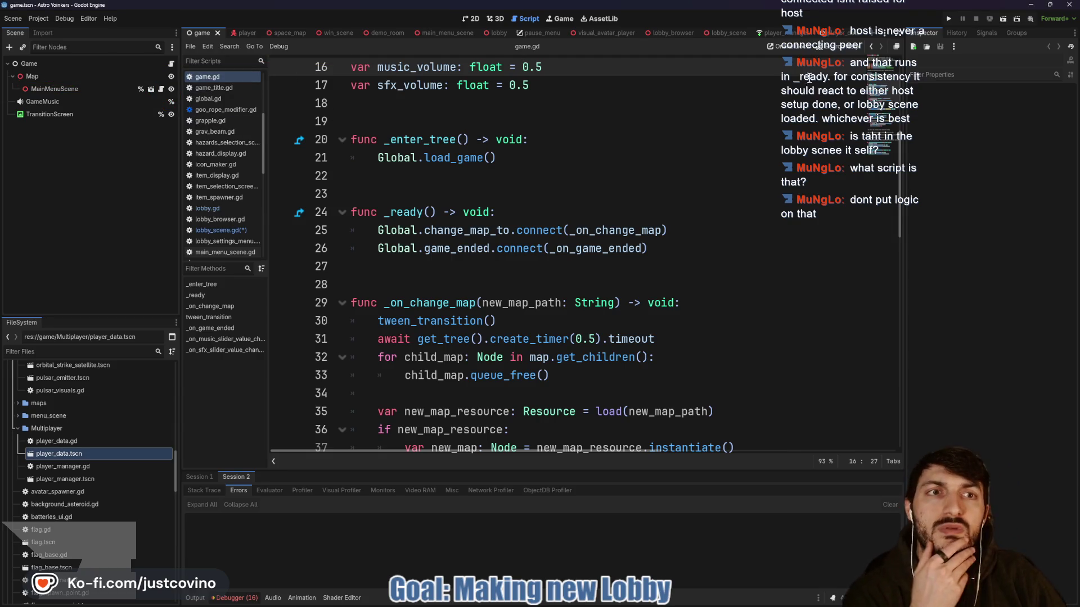
click(836, 33)
click(723, 32)
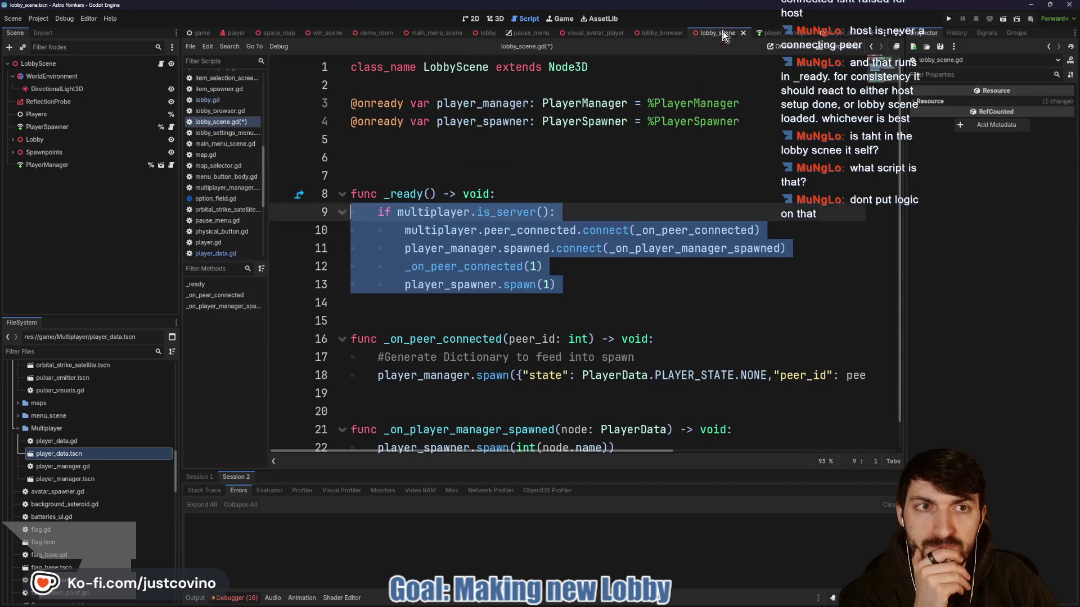
Deselect the _ready block in lobby_scene.gd and switch to the Game scene showing game.gd.
click(581, 286)
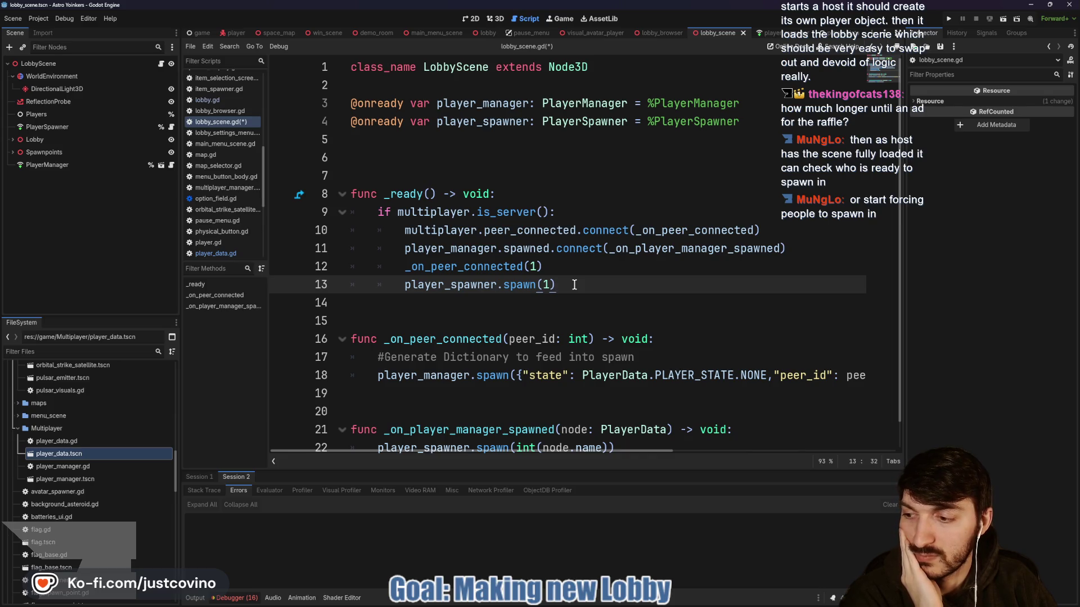
click(198, 33)
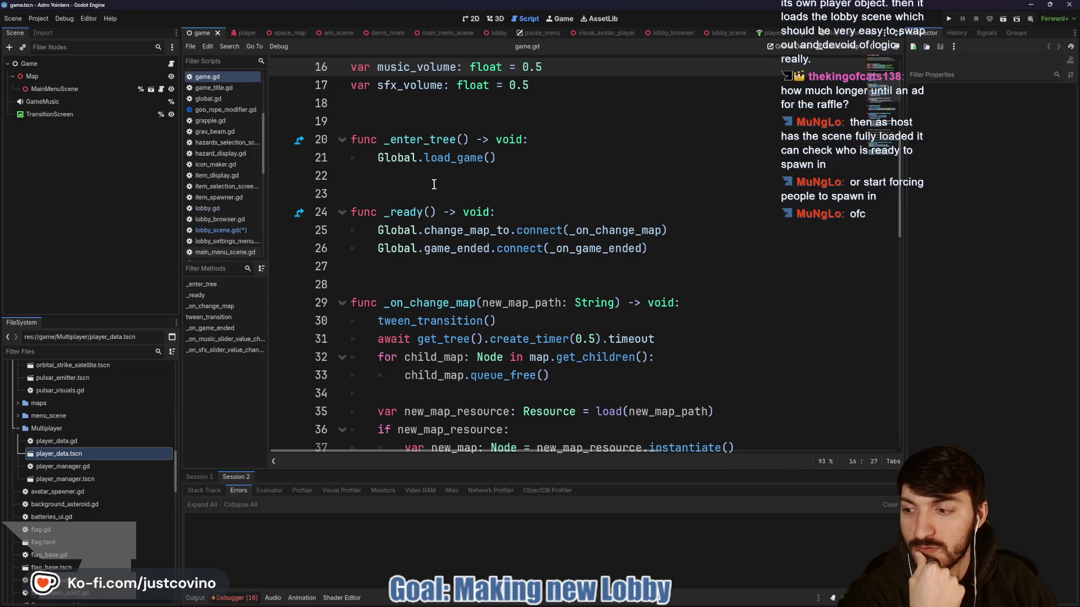
View the main menu scene in the 3D editor.
click(151, 89)
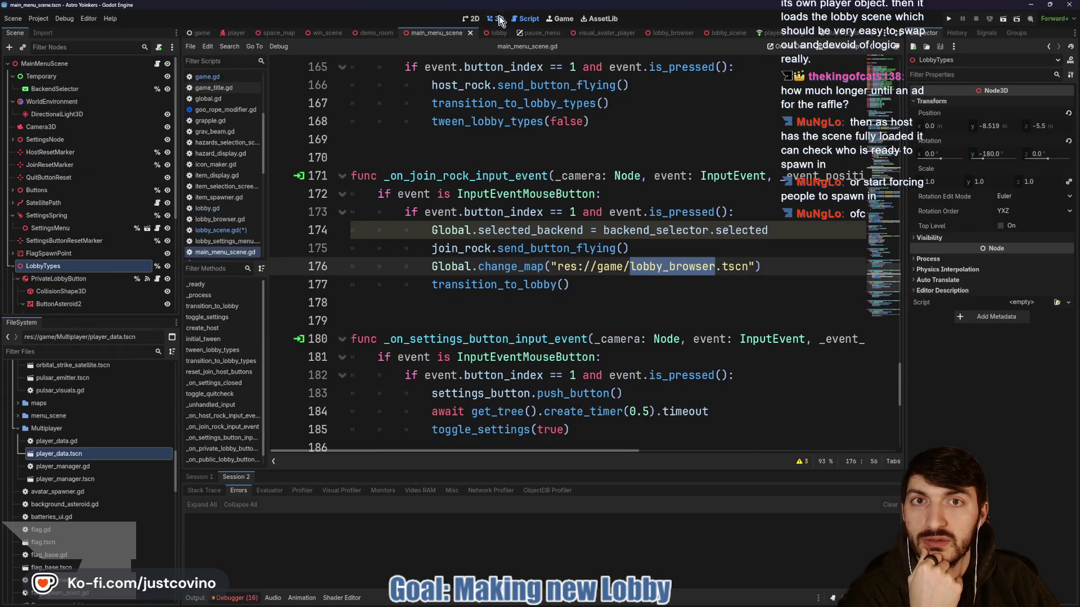
click(495, 19)
scroll(445, 201, down, 3)
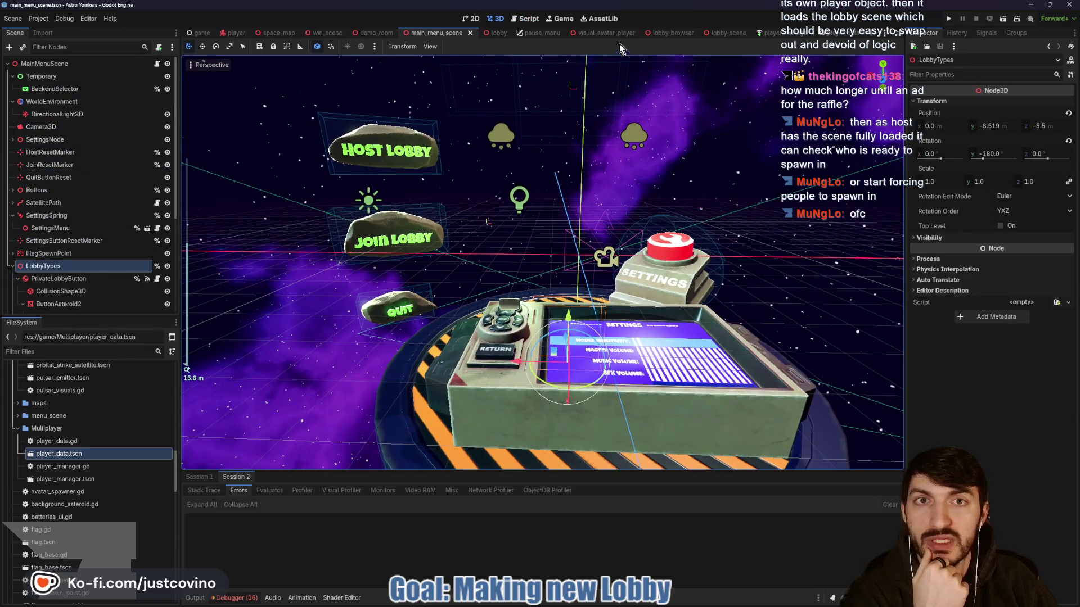
click(495, 32)
Inspect the space_map scene, framing its spawner, Players node and SpaceMap root.
click(279, 33)
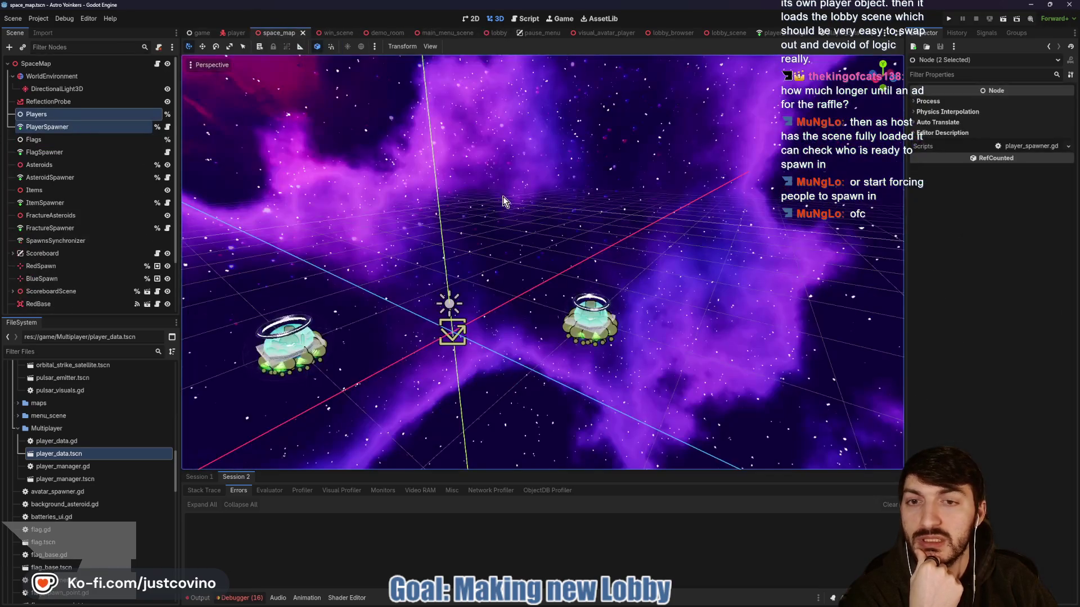
key(f)
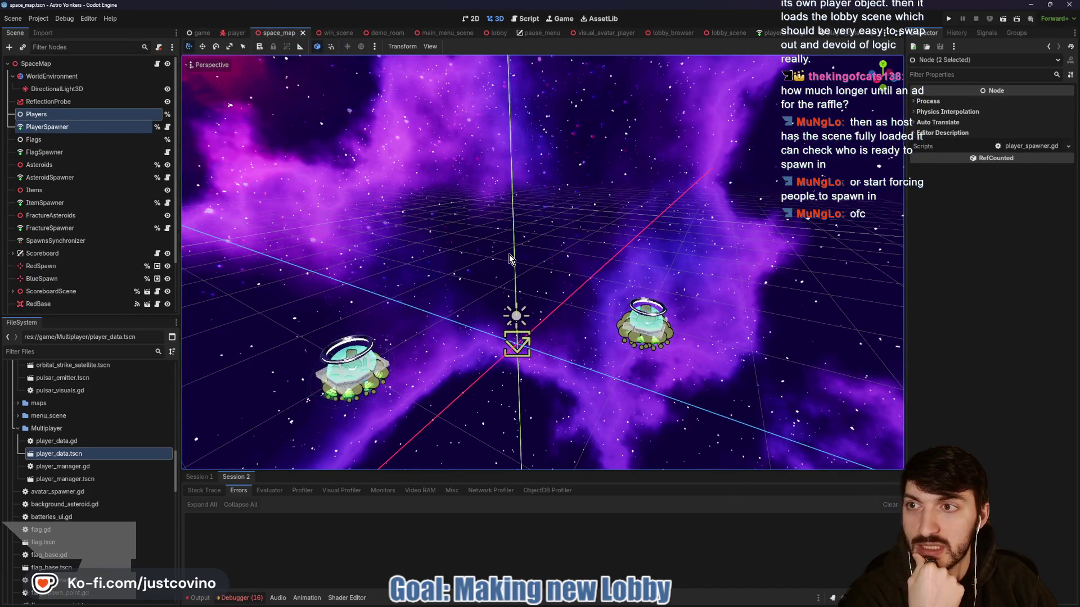
click(68, 114)
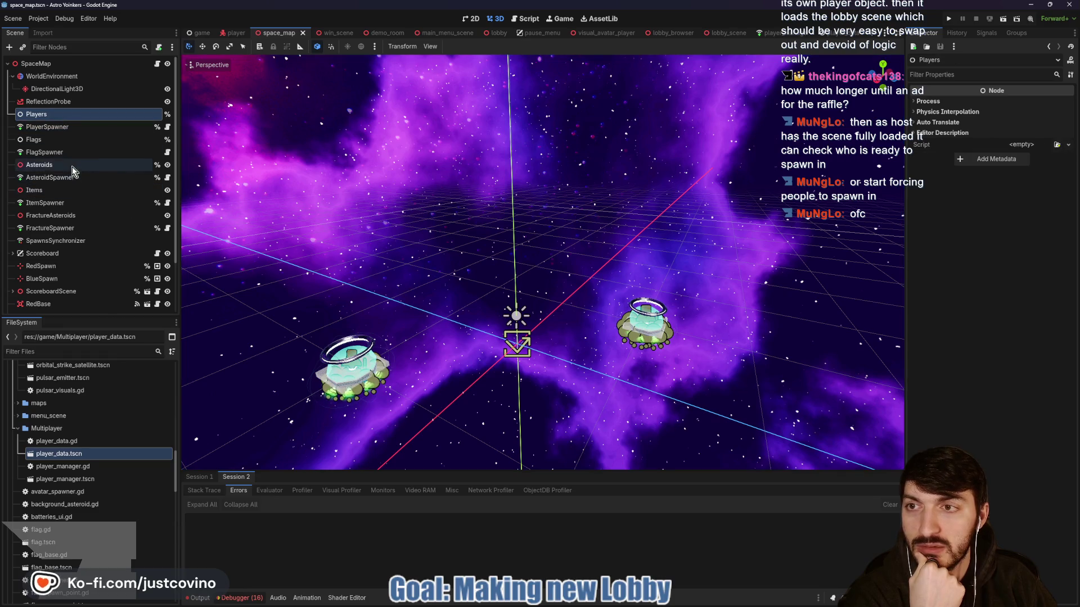
click(36, 64)
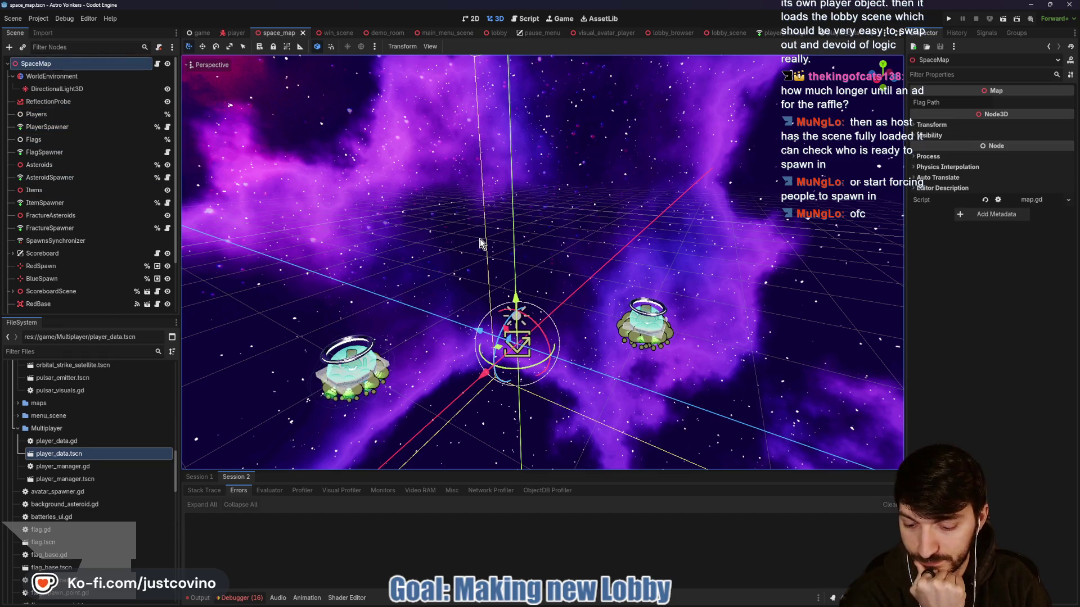
key(f)
scroll(589, 278, up, 3)
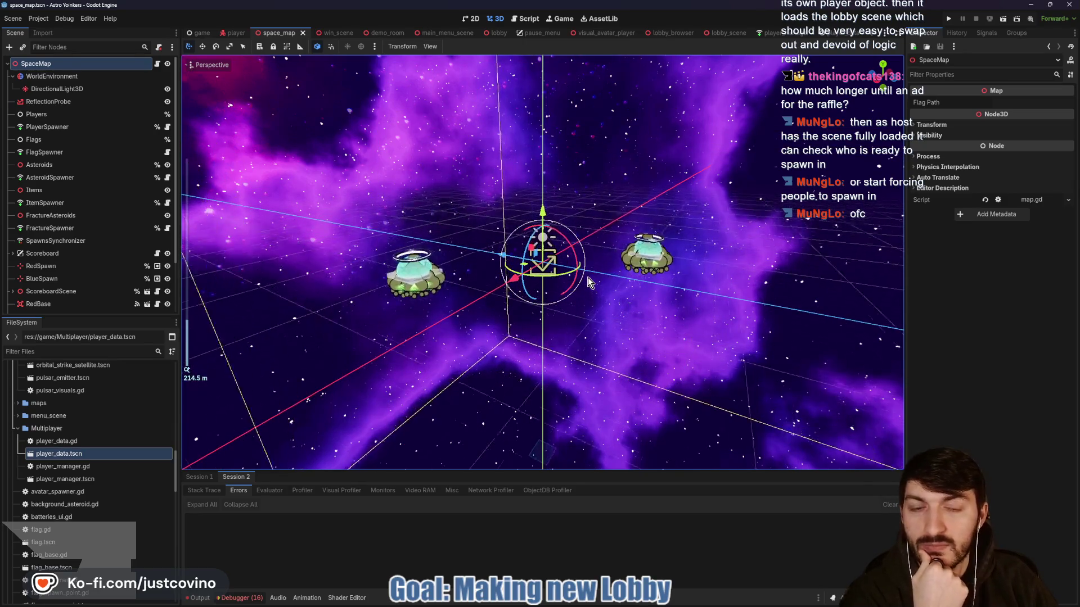
scroll(588, 278, up, 2)
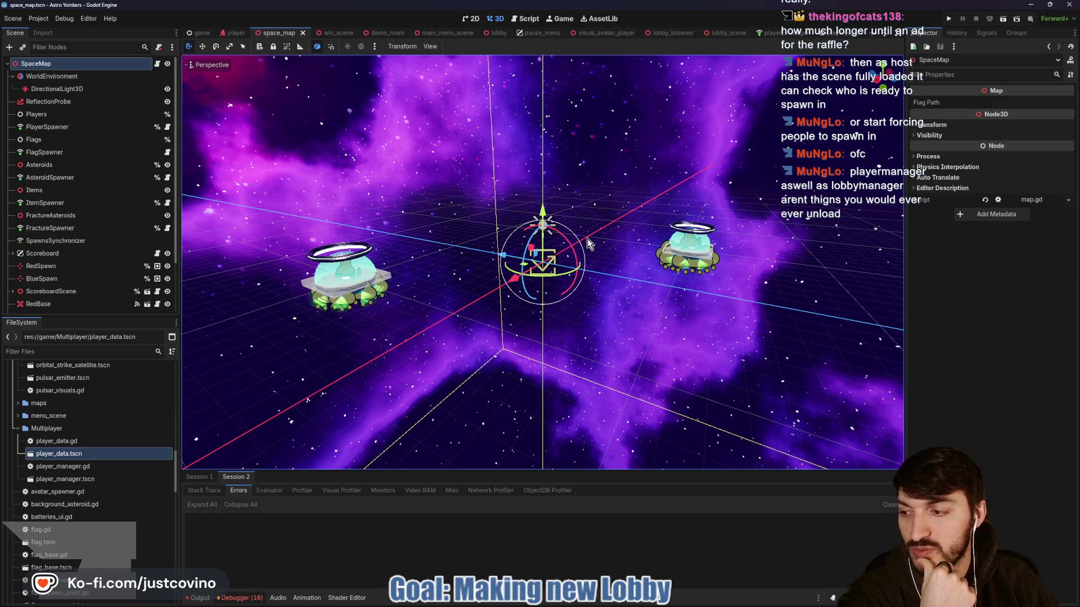
Look at the player_data.gd script, then return to the lobby_scene.gd script.
key(Return)
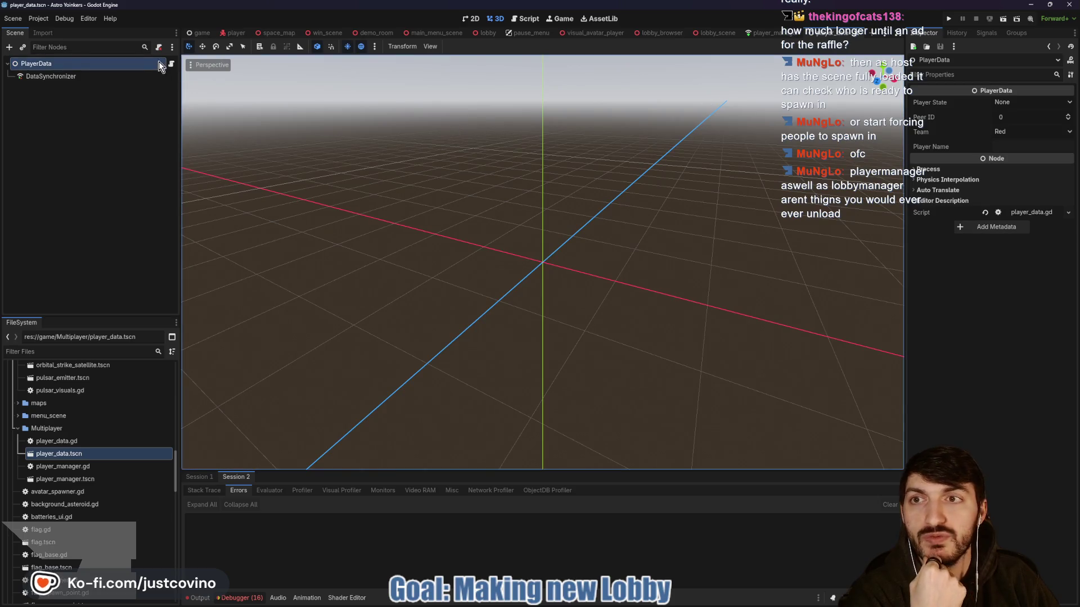
click(171, 64)
click(718, 34)
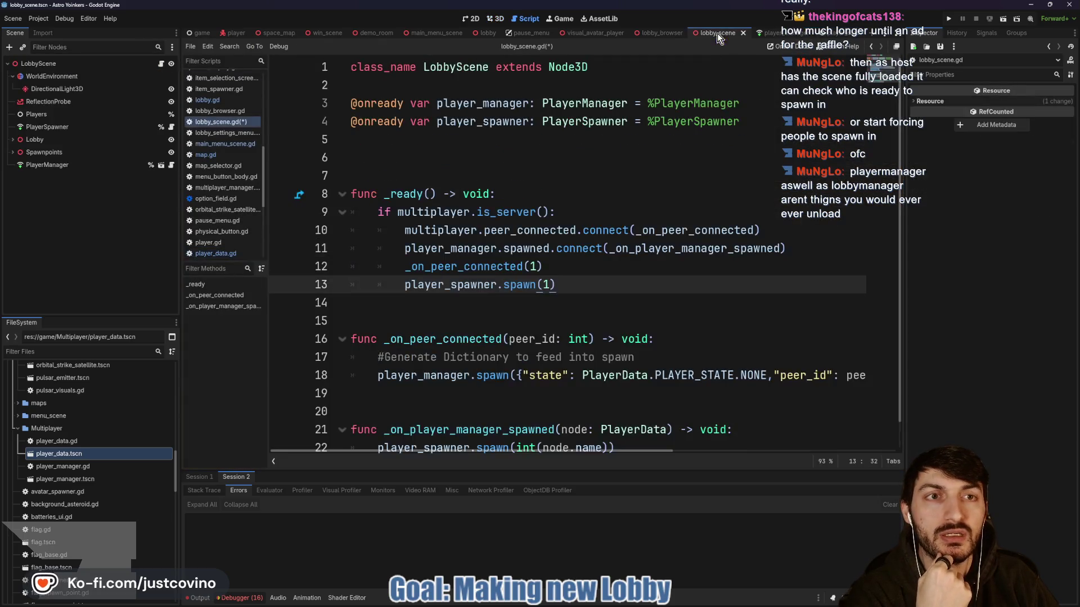
Write a '##TODO Move' comment on empty line 6 above _ready in lobby_scene.gd.
click(385, 165)
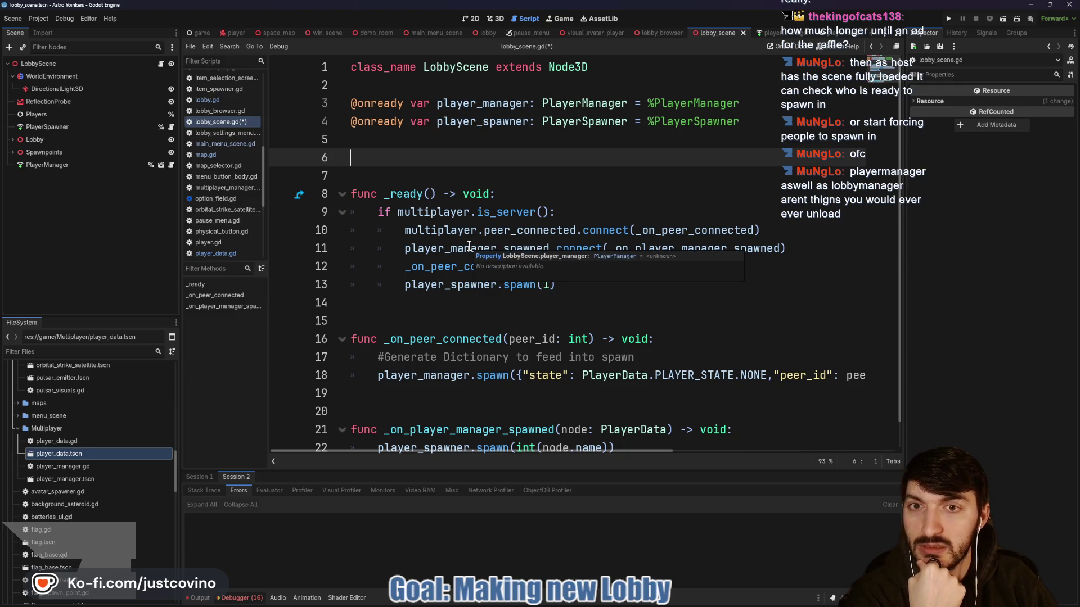
scroll(467, 247, down, 1)
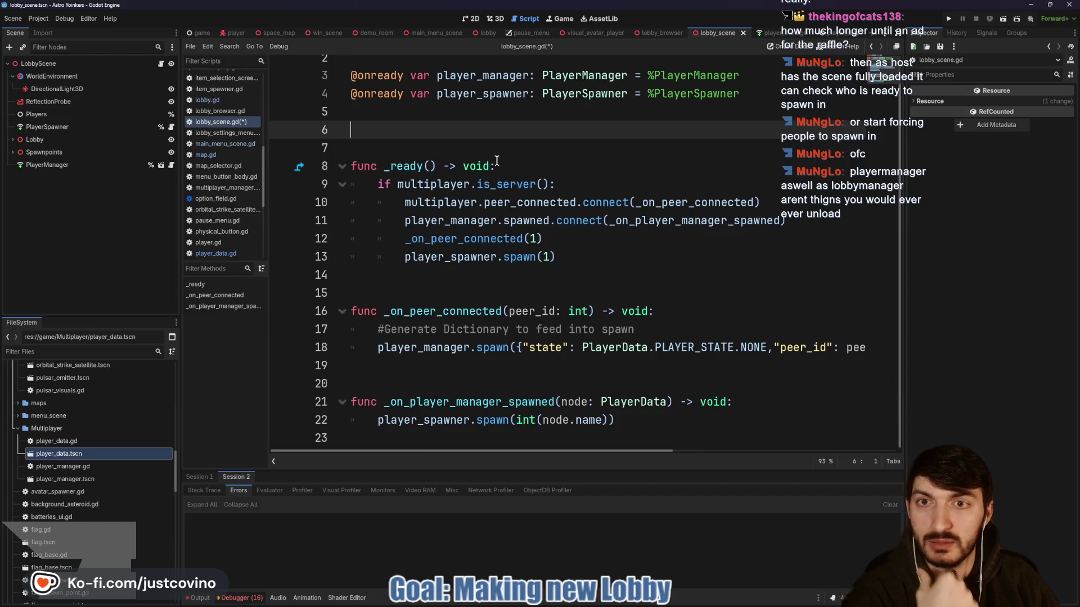
text(#TODO Mo)
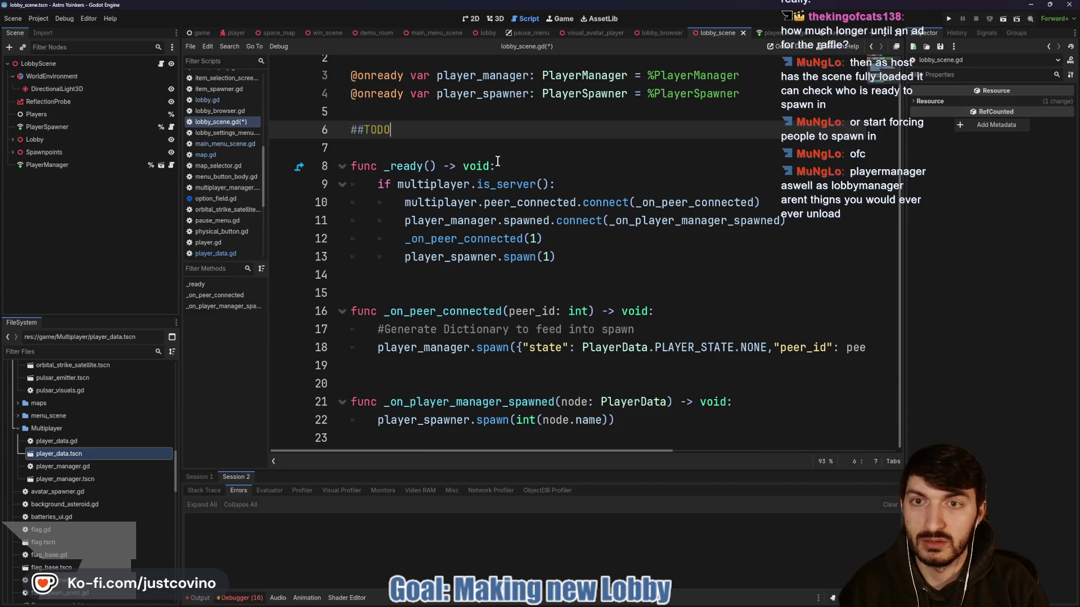
text(ve all)
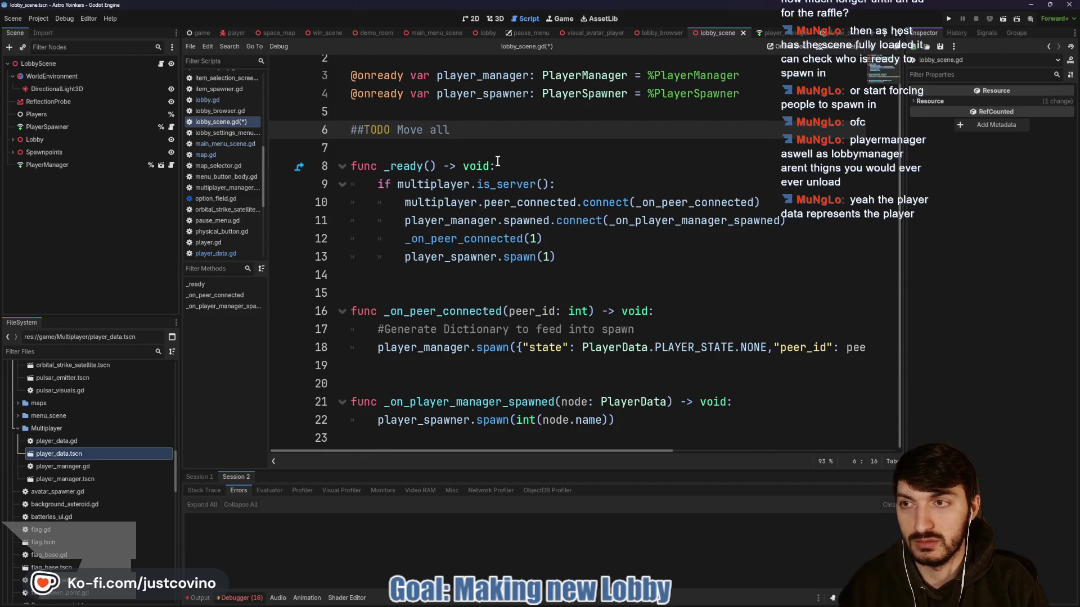
key(BackSpace)
key(BackSpace)
key(BackSpace)
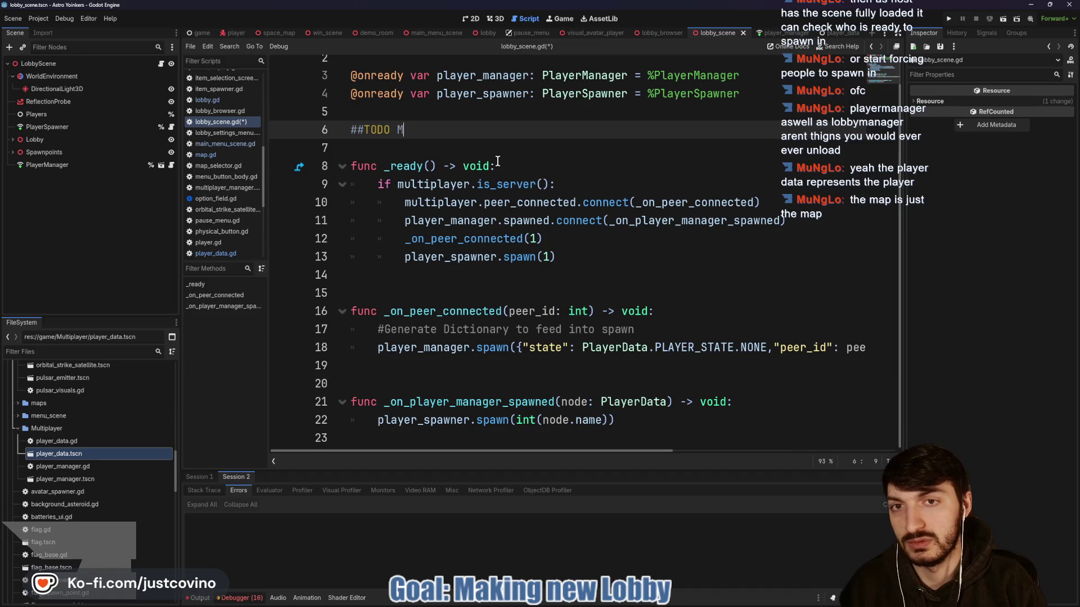
text(Move)
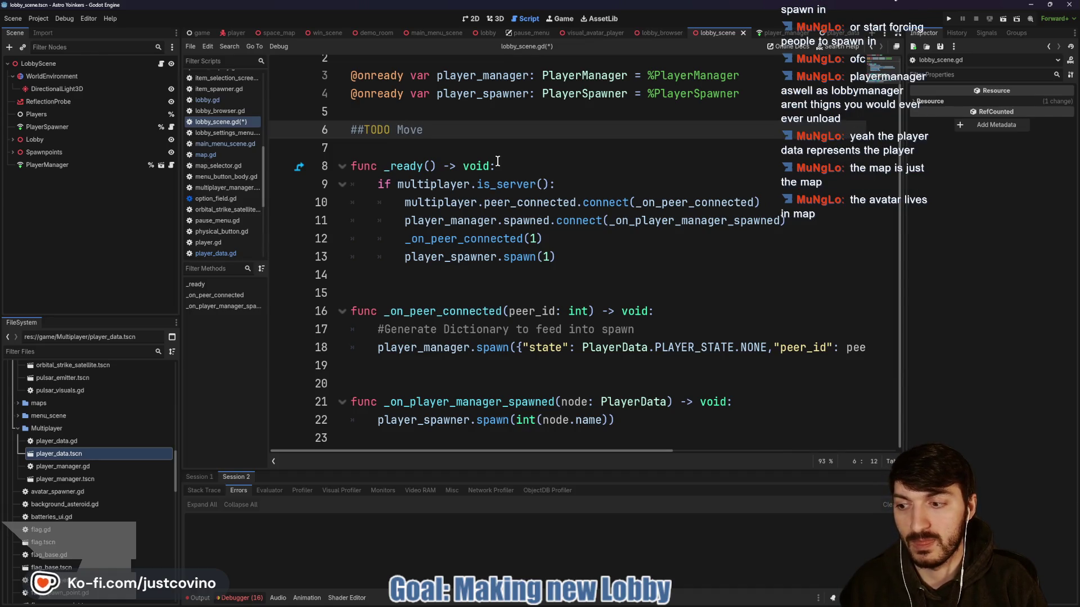